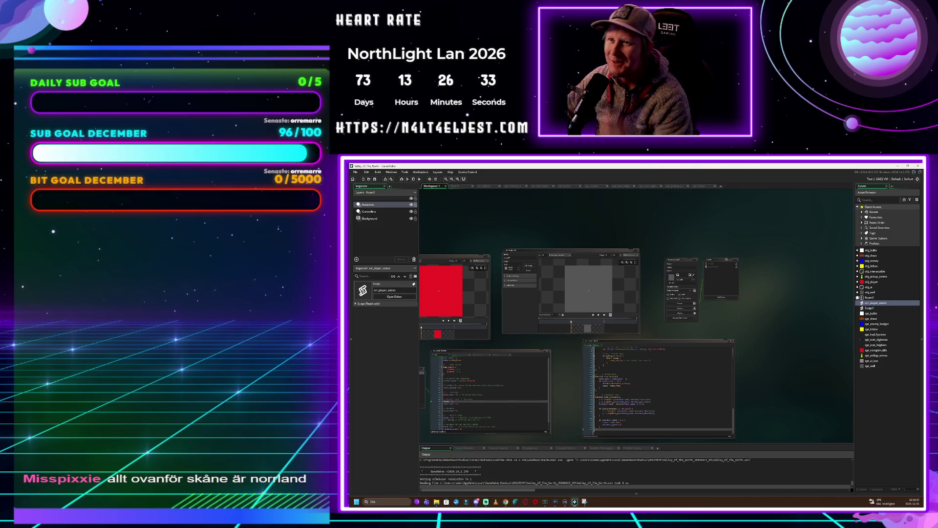
Move the running Valley Of The North game window higher up the screen
{"action": "left_click_drag", "start_coordinate": [696, 321], "coordinate": [689, 255]}
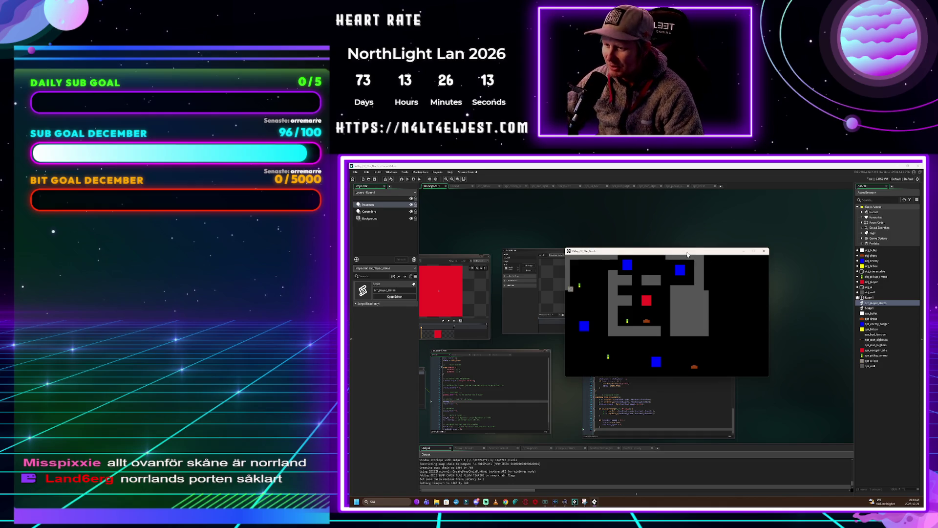
Playtest by walking the player across the level and switching weapons twice, then close the game
{"action": "mouse_move", "coordinate": [686, 255]}
{"action": "left_mouse_down"}
{"action": "mouse_move", "coordinate": [607, 226]}
{"action": "mouse_move", "coordinate": [561, 249]}
{"action": "mouse_move", "coordinate": [642, 262]}
{"action": "left_mouse_up"}
{"action": "left_click", "coordinate": [630, 361]}
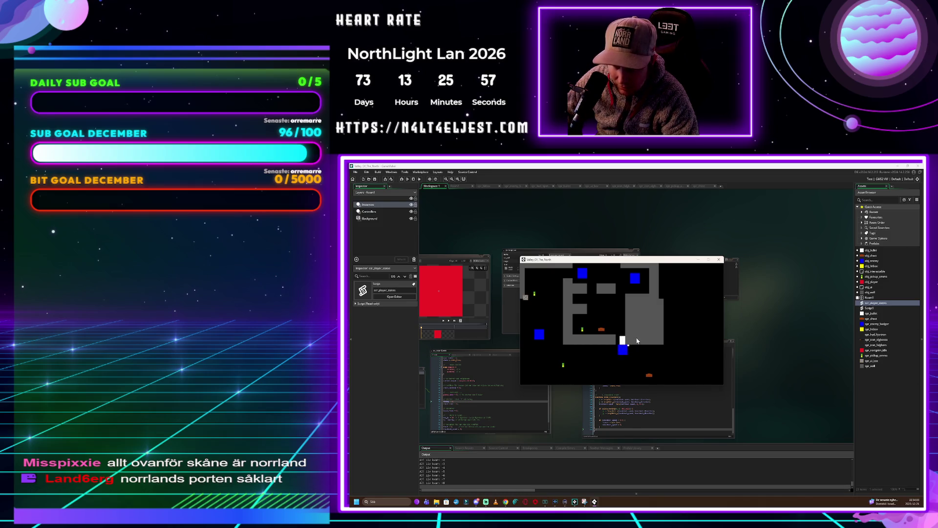
{"action": "key", "text": "q"}
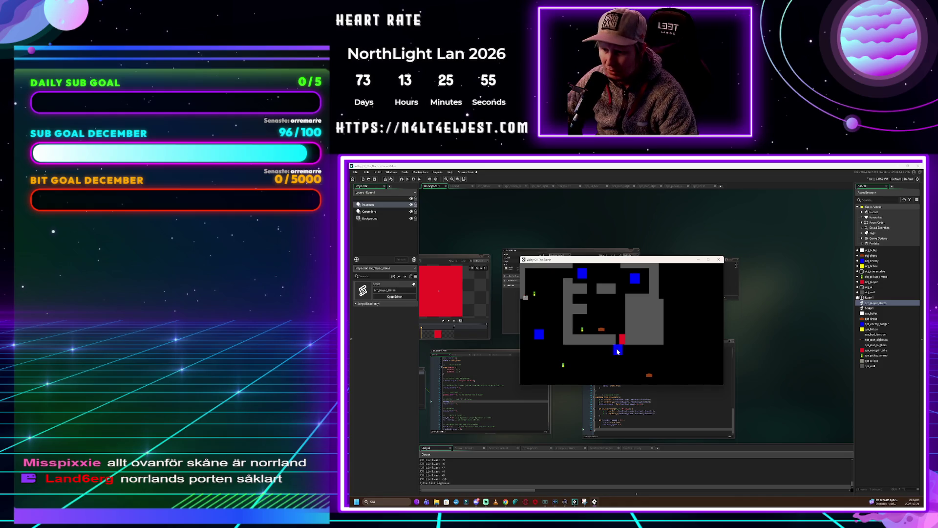
{"action": "key", "text": "q"}
{"action": "key", "text": "q"}
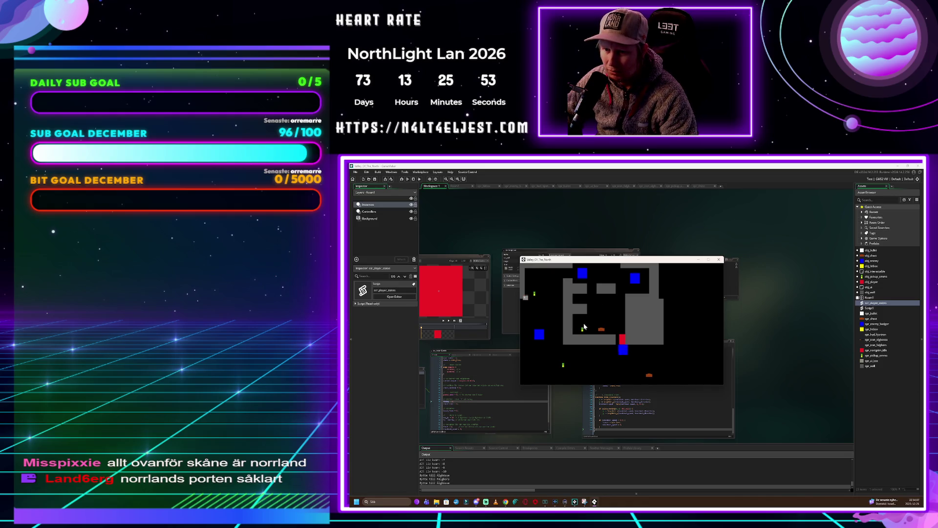
{"action": "left_click", "coordinate": [719, 260]}
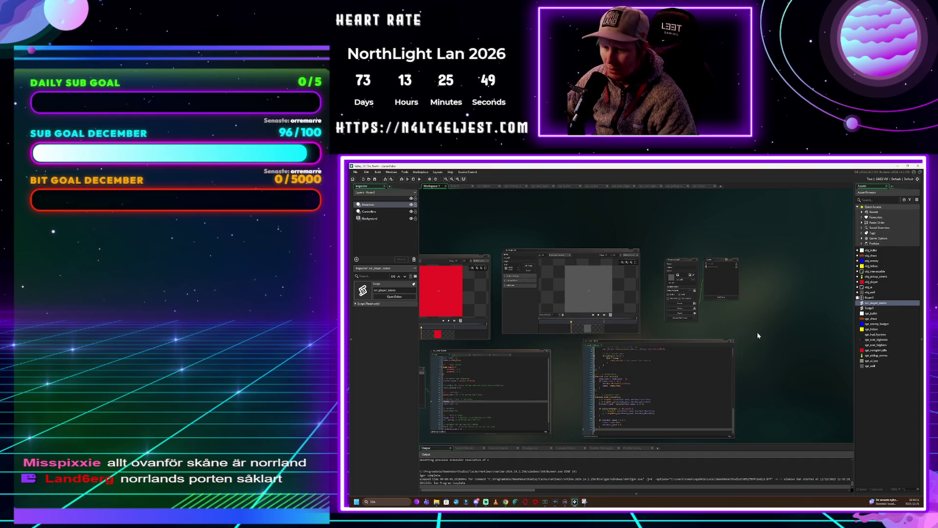
Center the scr_player_states code in the workspace, then switch to the browser's Twitch clip
{"action": "scroll", "coordinate": [760, 342], "scroll_direction": "up", "scroll_amount": 4, "text": "ctrl"}
{"action": "scroll", "coordinate": [760, 339], "scroll_direction": "down", "scroll_amount": 2}
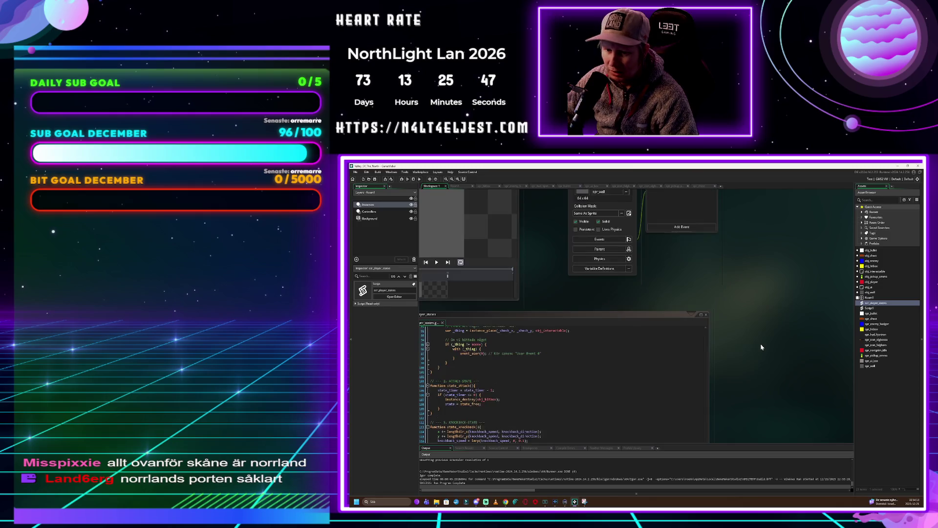
{"action": "left_click_drag", "start_coordinate": [759, 359], "coordinate": [813, 344]}
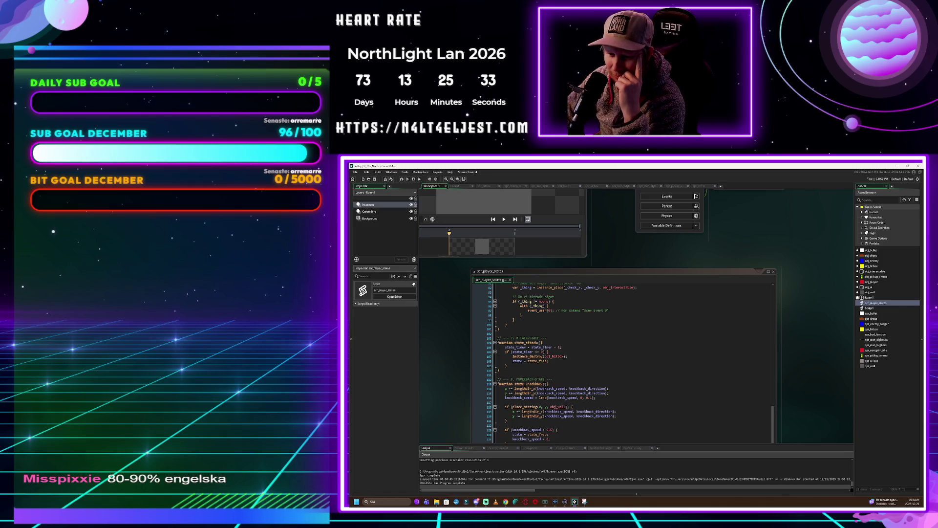
{"action": "scroll", "coordinate": [799, 307], "scroll_direction": "down", "scroll_amount": 3}
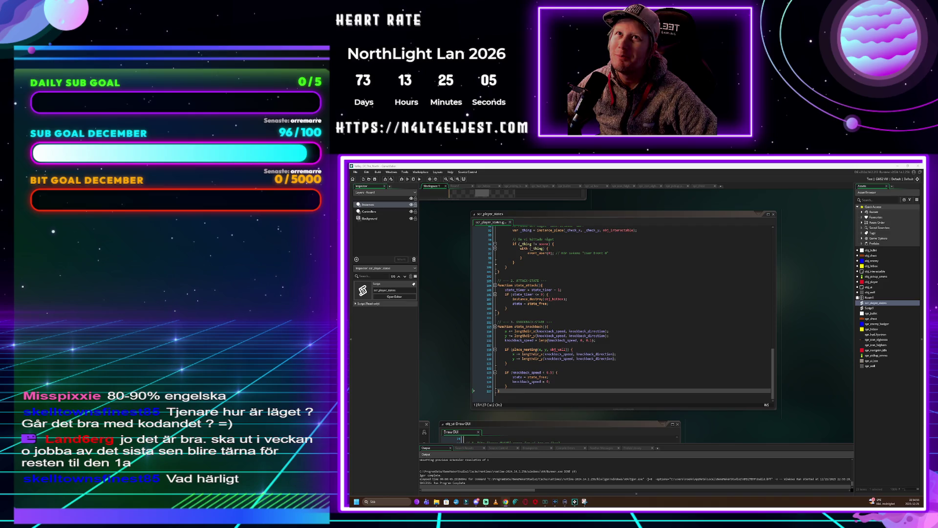
{"action": "key", "text": "alt+Tab"}
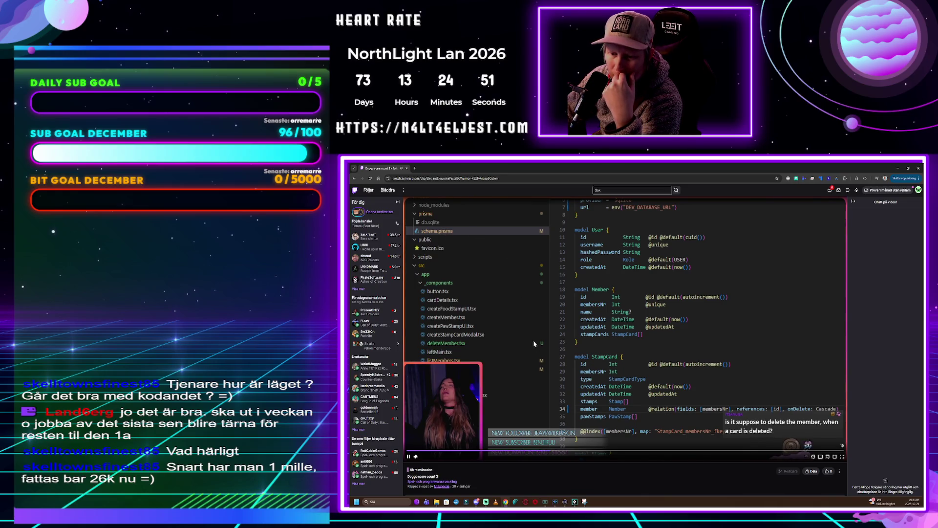
Pause the Twitch clip and scroll through the channel's recent streams, highlights and videos
{"action": "scroll", "coordinate": [537, 342], "scroll_direction": "down", "scroll_amount": 5}
{"action": "scroll", "coordinate": [542, 365], "scroll_direction": "down", "scroll_amount": 5}
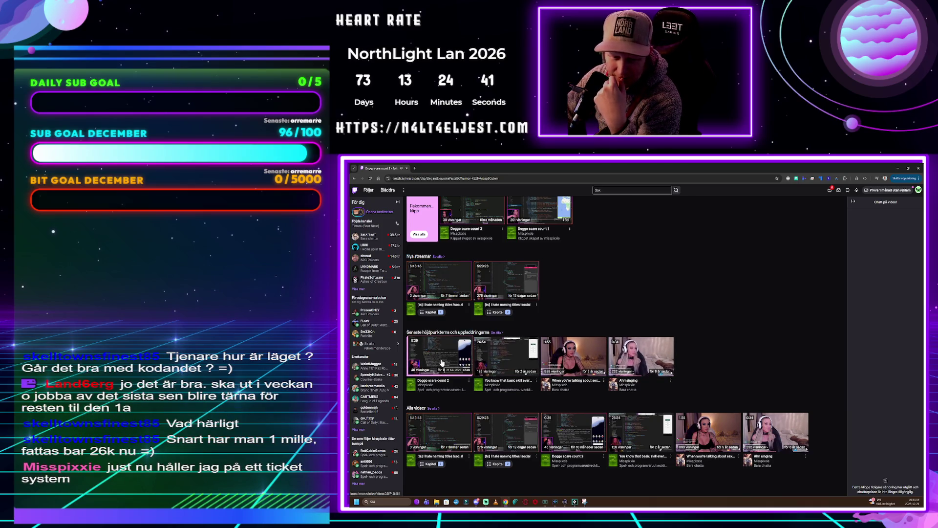
{"action": "scroll", "coordinate": [510, 279], "scroll_direction": "up", "scroll_amount": 10}
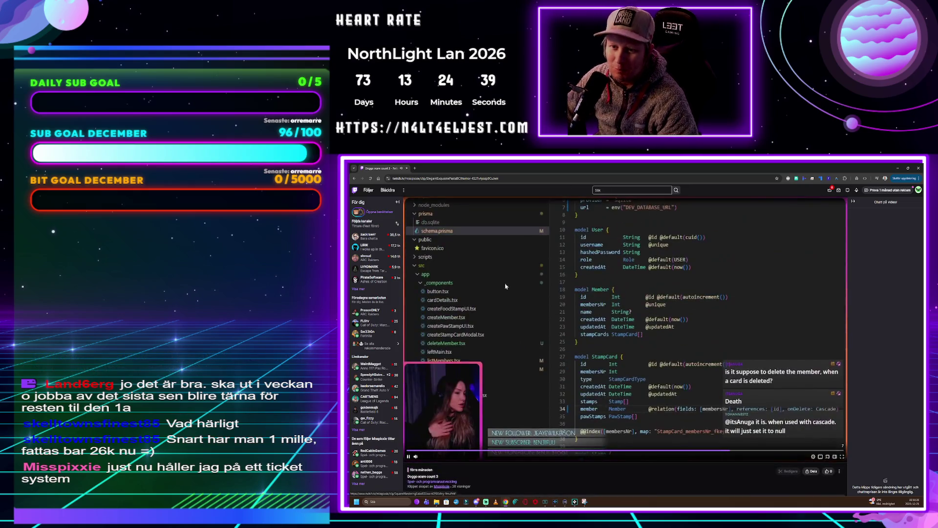
{"action": "left_click", "coordinate": [509, 280]}
{"action": "scroll", "coordinate": [499, 332], "scroll_direction": "down", "scroll_amount": 5}
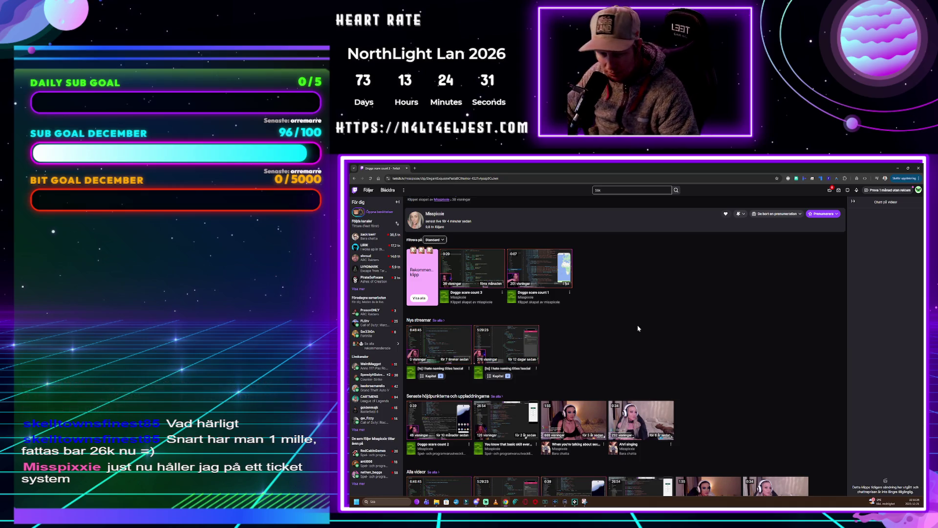
{"action": "scroll", "coordinate": [638, 326], "scroll_direction": "down", "scroll_amount": 2}
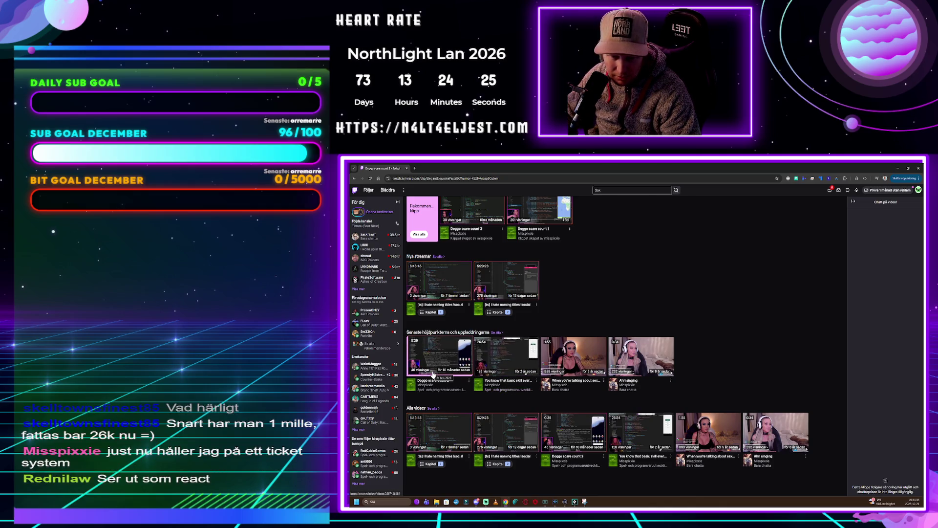
{"action": "scroll", "coordinate": [433, 374], "scroll_direction": "up", "scroll_amount": 5}
Scroll back to the top of the Twitch page and close the browser window
{"action": "scroll", "coordinate": [433, 375], "scroll_direction": "down", "scroll_amount": 5}
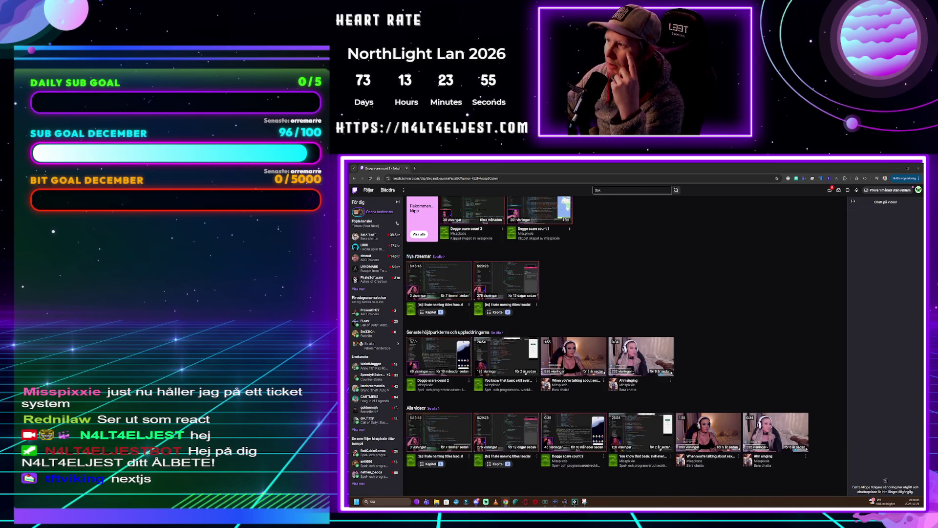
{"action": "scroll", "coordinate": [548, 350], "scroll_direction": "up", "scroll_amount": 5}
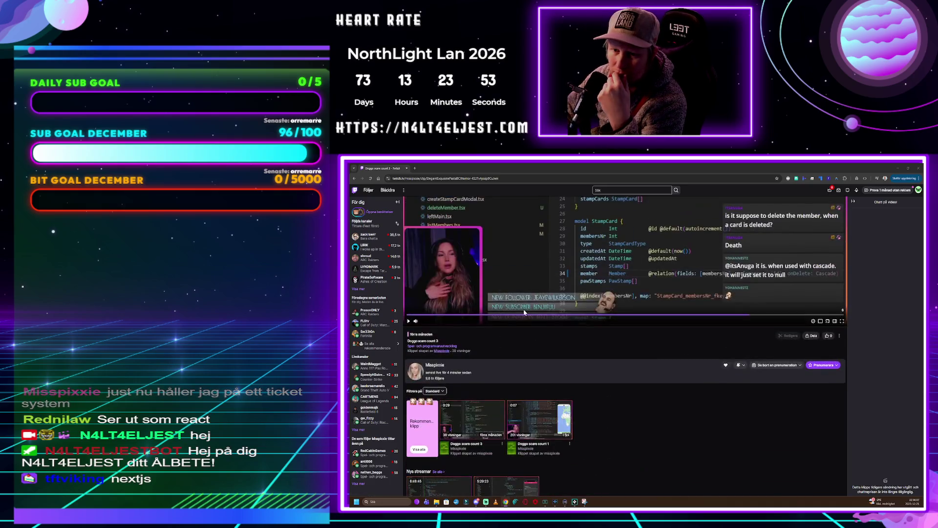
{"action": "scroll", "coordinate": [548, 350], "scroll_direction": "up", "scroll_amount": 3}
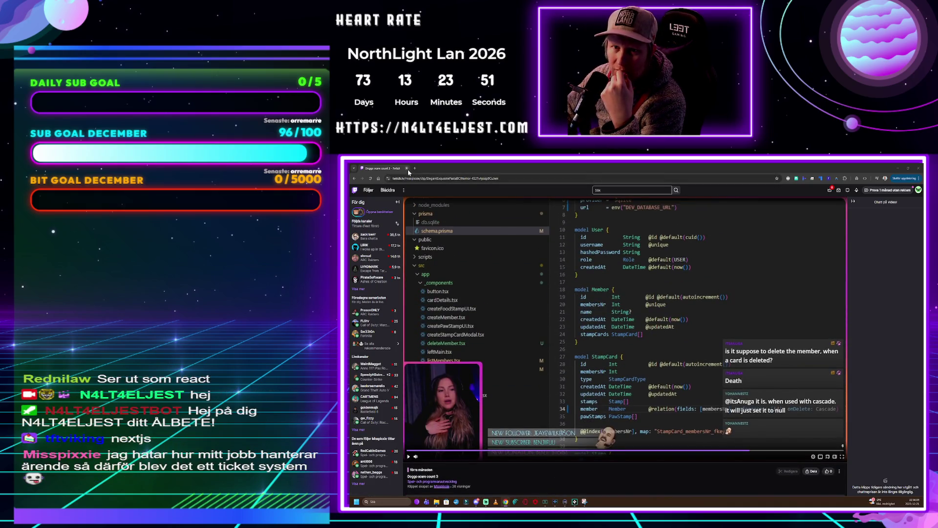
{"action": "left_click", "coordinate": [406, 168]}
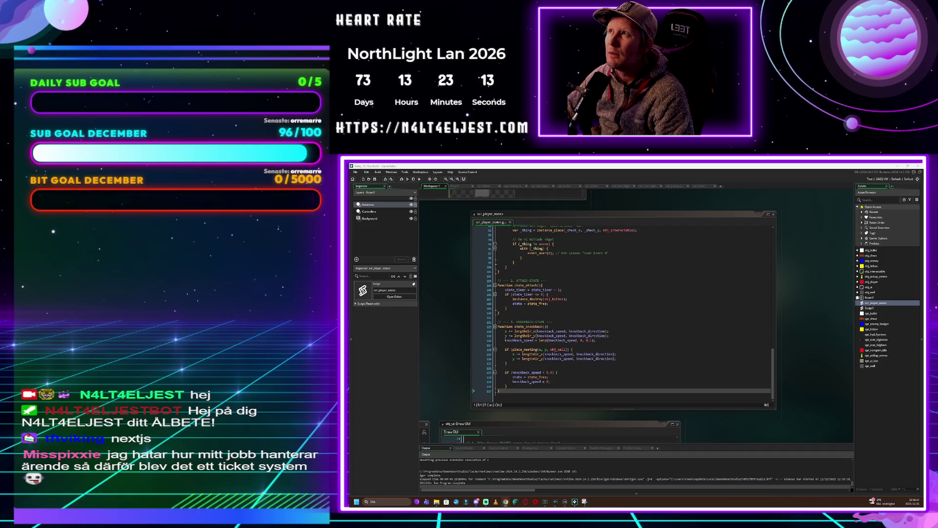
Put the Biblioteksmysteriet page in fullscreen and start the investigation with Starta Utredningen
{"action": "key", "text": "alt+Tab"}
{"action": "left_click", "coordinate": [701, 249]}
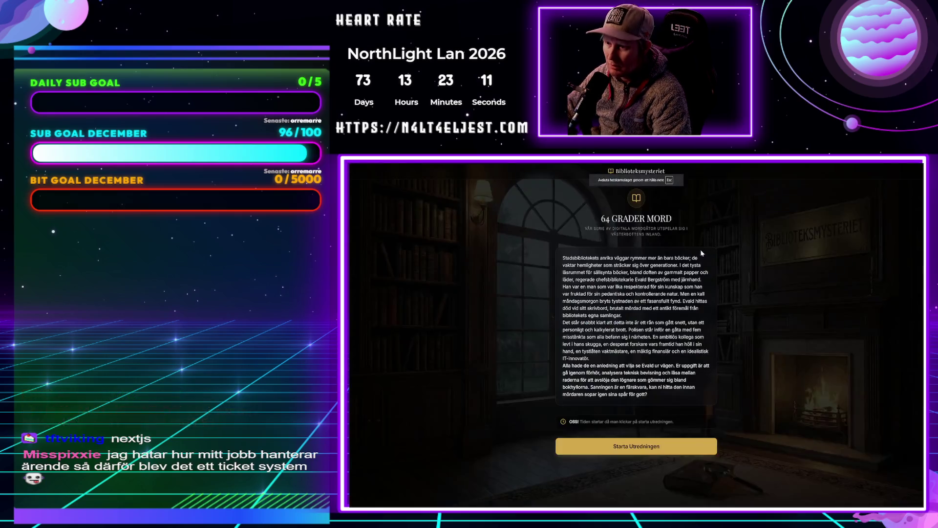
{"action": "key", "text": "ctrl+plus"}
{"action": "key", "text": "ctrl+minus"}
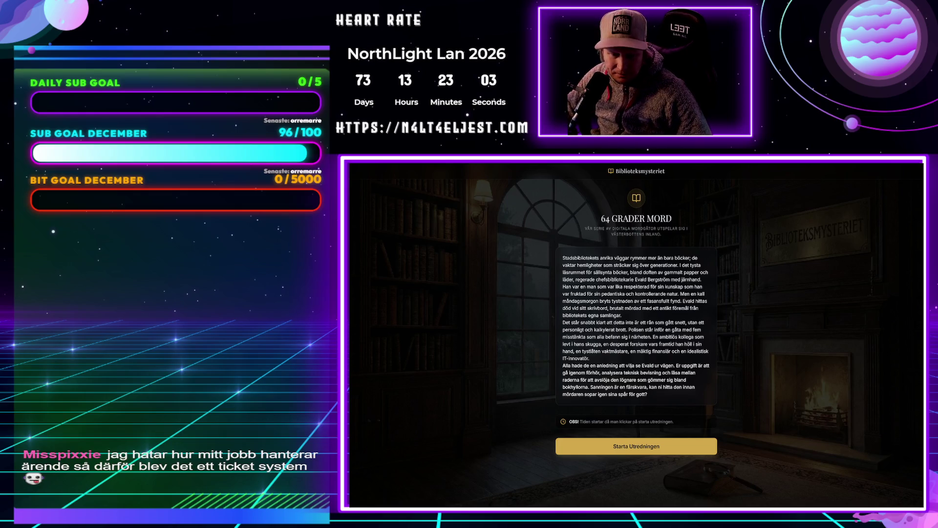
{"action": "left_click", "coordinate": [644, 447]}
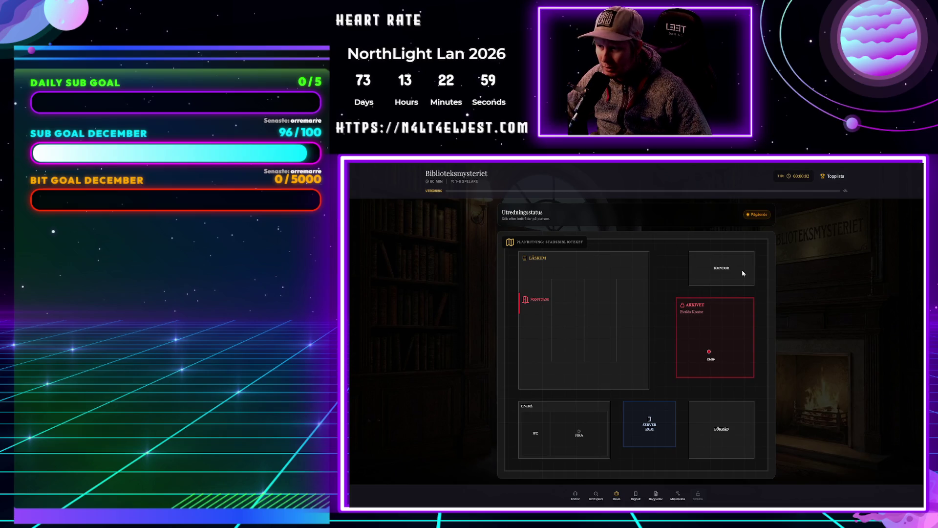
Glance at the leaderboard, then read the interrogations of several suspects in Förhör
{"action": "left_click", "coordinate": [829, 178]}
{"action": "key", "text": "Escape"}
{"action": "left_click", "coordinate": [575, 496]}
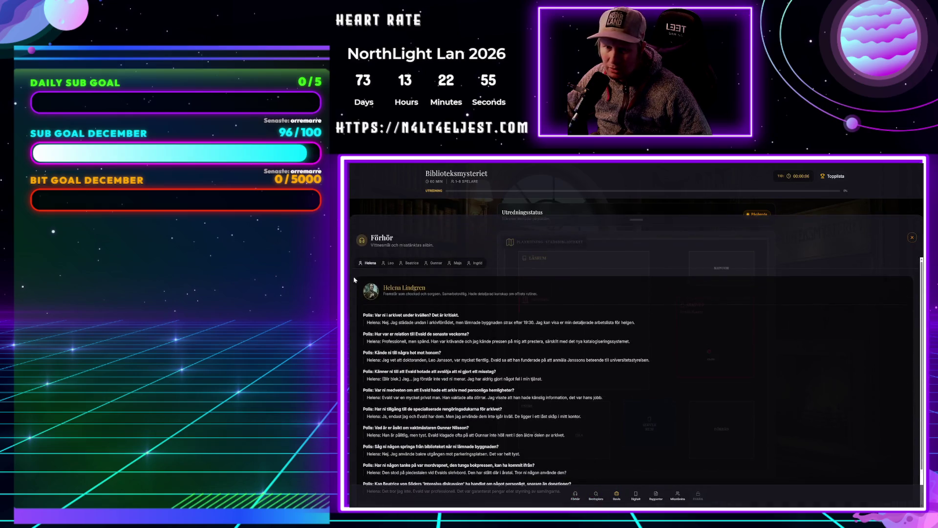
{"action": "left_click", "coordinate": [438, 263]}
{"action": "left_click", "coordinate": [456, 262]}
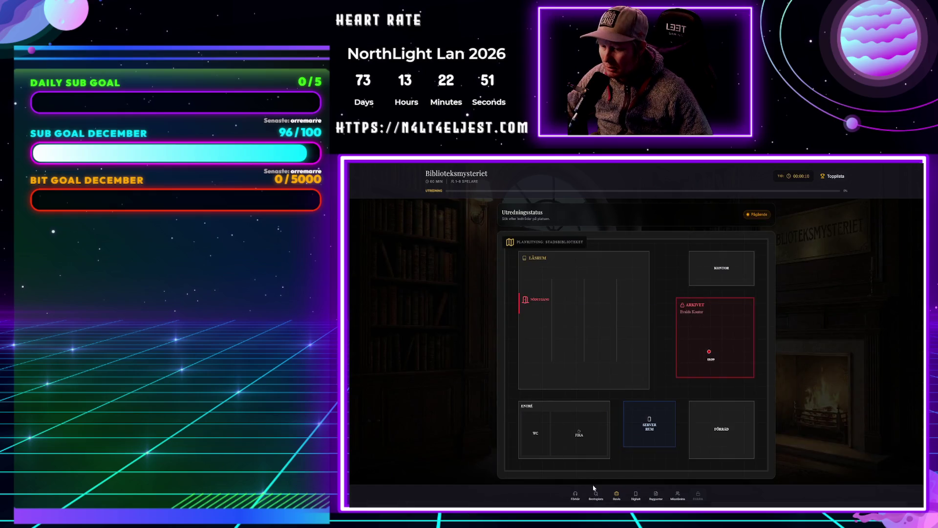
Review the Brottsplats observations and Bevis evidence, including the Krossat Armbandsur details
{"action": "left_click", "coordinate": [596, 496]}
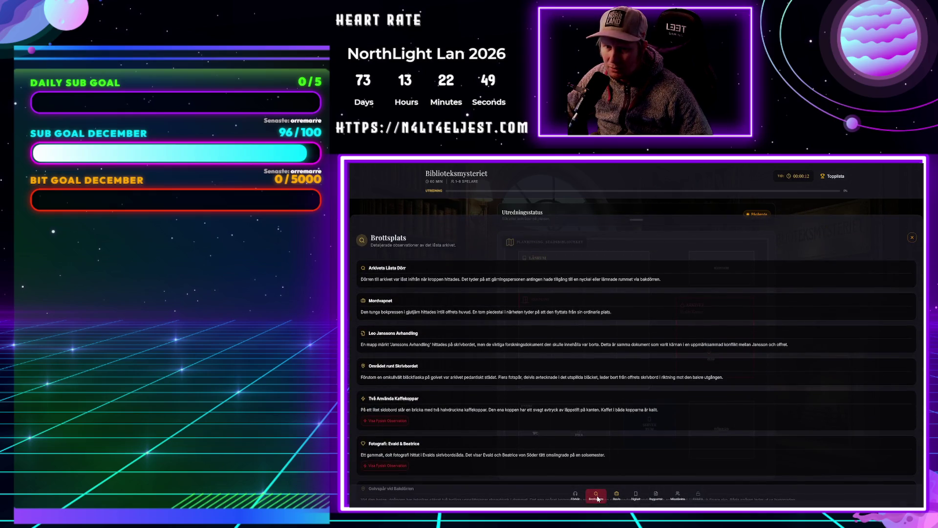
{"action": "left_click", "coordinate": [617, 495]}
{"action": "scroll", "coordinate": [627, 350], "scroll_direction": "down", "scroll_amount": 2}
{"action": "scroll", "coordinate": [508, 381], "scroll_direction": "up", "scroll_amount": 1}
{"action": "left_click", "coordinate": [433, 380]}
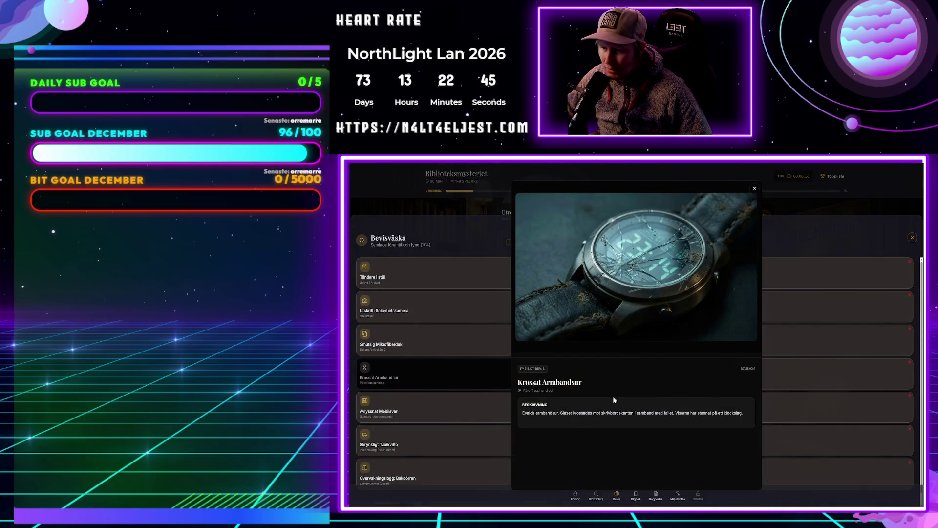
{"action": "left_click", "coordinate": [828, 324]}
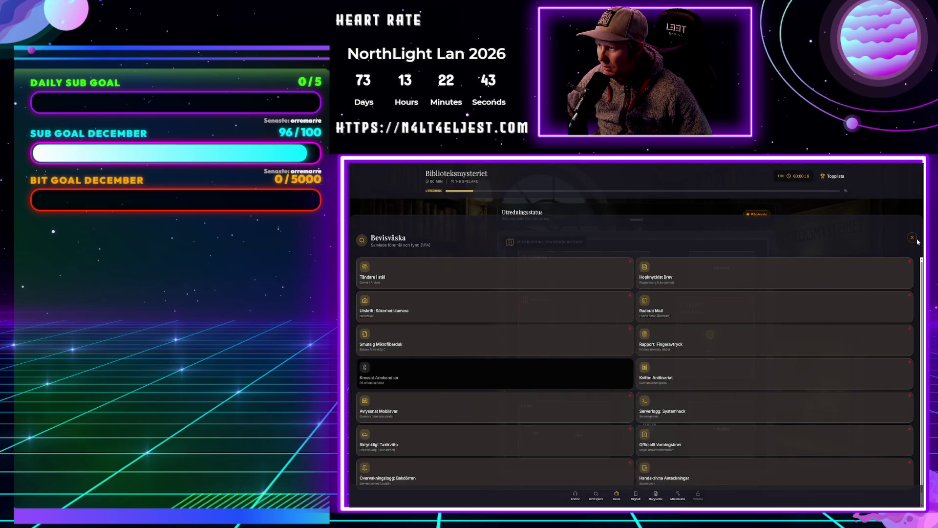
{"action": "left_click", "coordinate": [913, 238]}
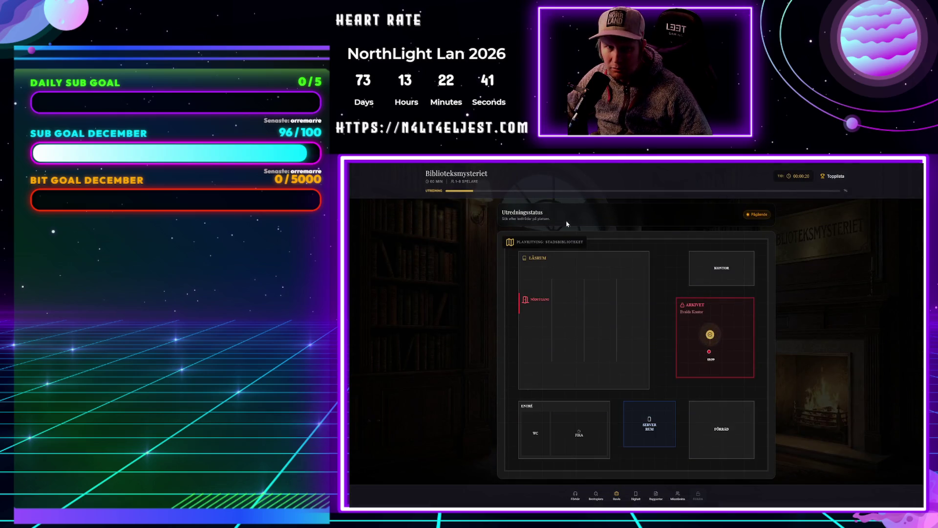
Check the digital traces, then read the Offerprofil, Polisrapport and Obduktion reports
{"action": "left_click", "coordinate": [635, 500]}
{"action": "left_click", "coordinate": [912, 243]}
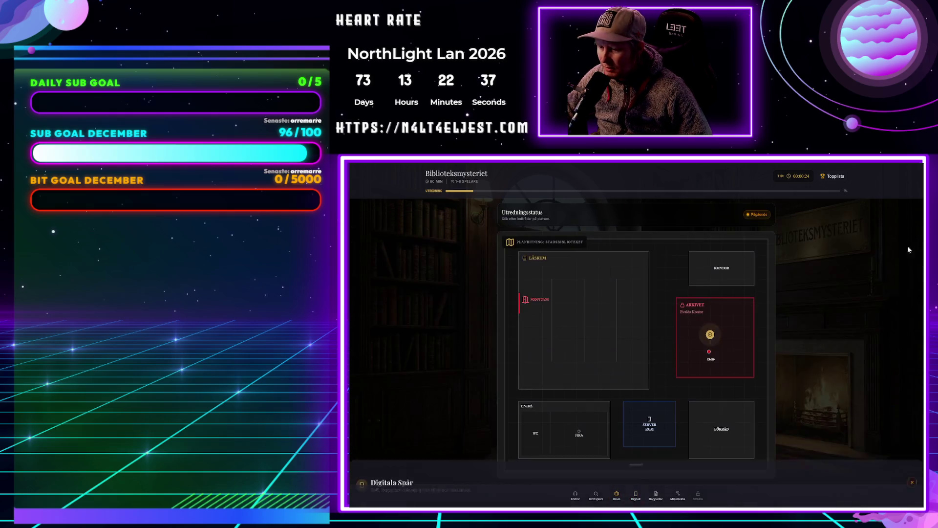
{"action": "left_click", "coordinate": [655, 496]}
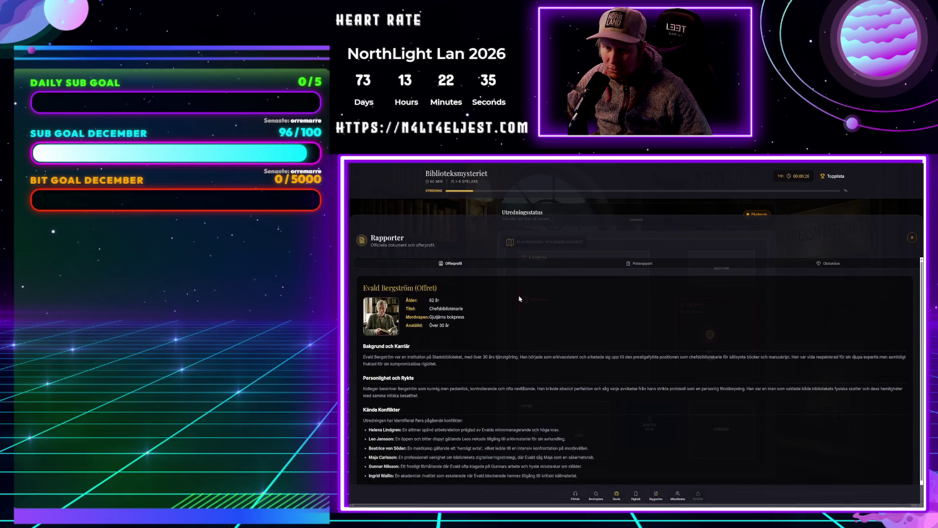
{"action": "left_click_drag", "start_coordinate": [518, 299], "coordinate": [634, 478]}
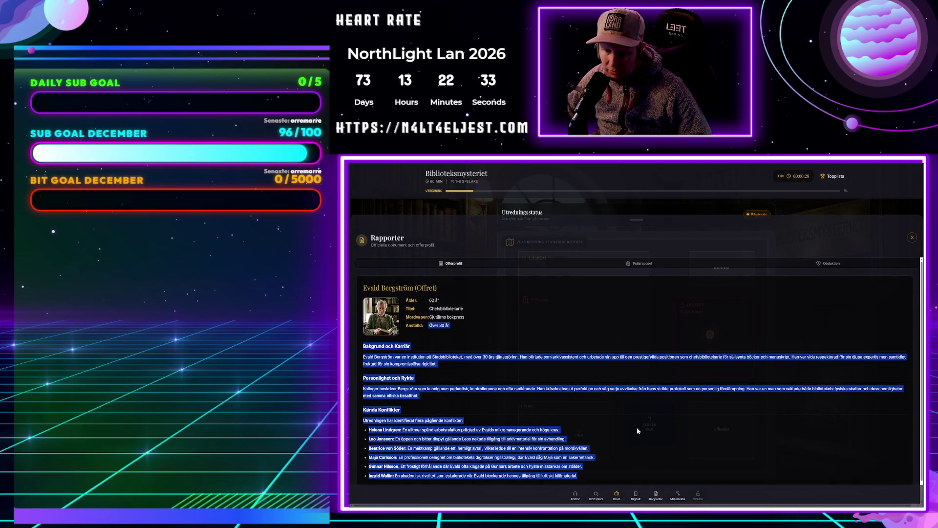
{"action": "left_click", "coordinate": [597, 304]}
{"action": "left_click", "coordinate": [618, 264]}
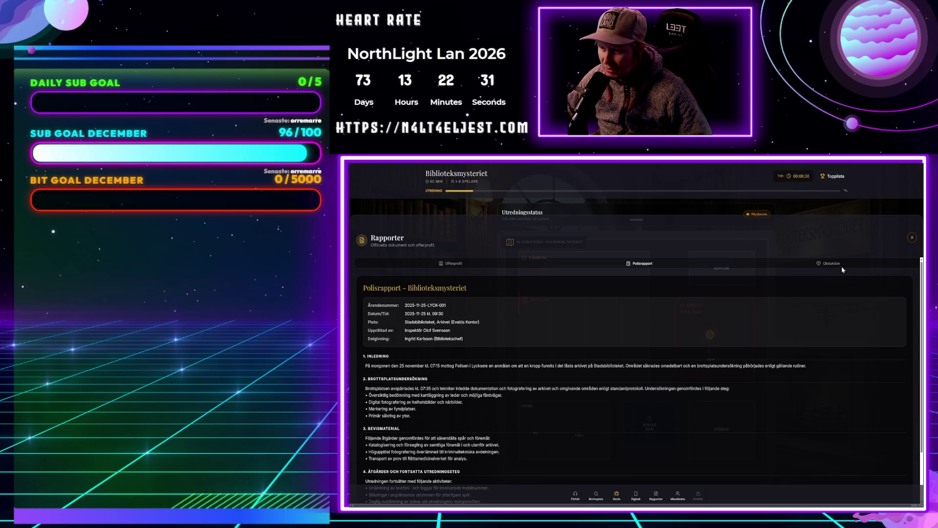
{"action": "left_click", "coordinate": [842, 267]}
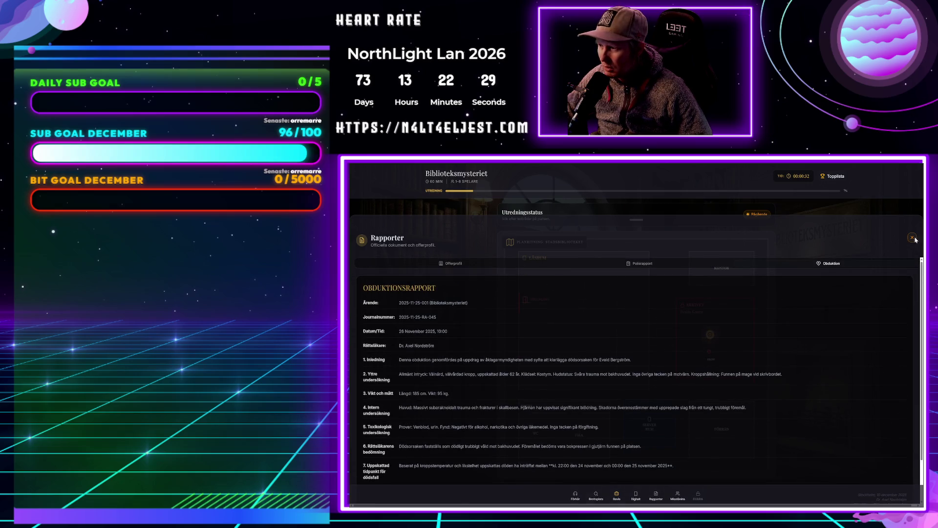
{"action": "left_click", "coordinate": [912, 237]}
Scroll through the De Misstänkta suspect list and close it
{"action": "left_click", "coordinate": [677, 495]}
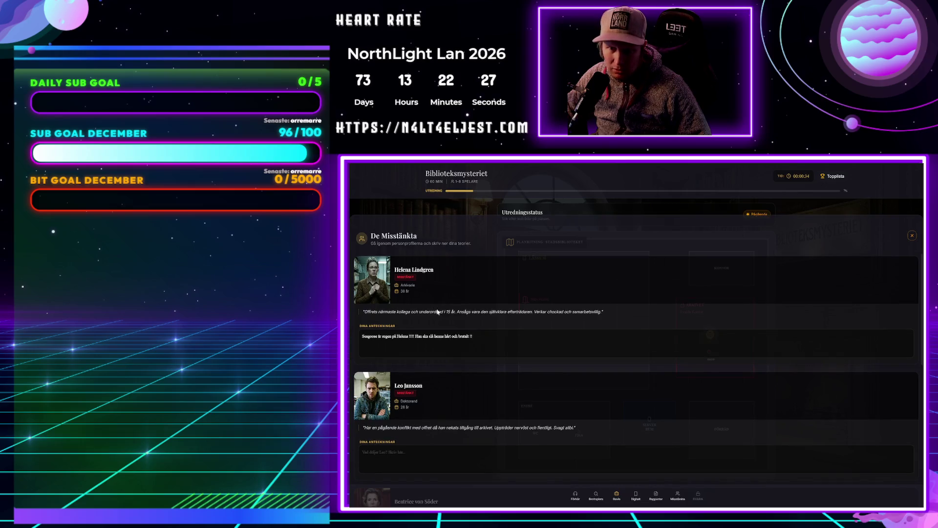
{"action": "scroll", "coordinate": [436, 310], "scroll_direction": "down", "scroll_amount": 5}
{"action": "scroll", "coordinate": [461, 330], "scroll_direction": "down", "scroll_amount": 3}
{"action": "scroll", "coordinate": [506, 315], "scroll_direction": "down", "scroll_amount": 3}
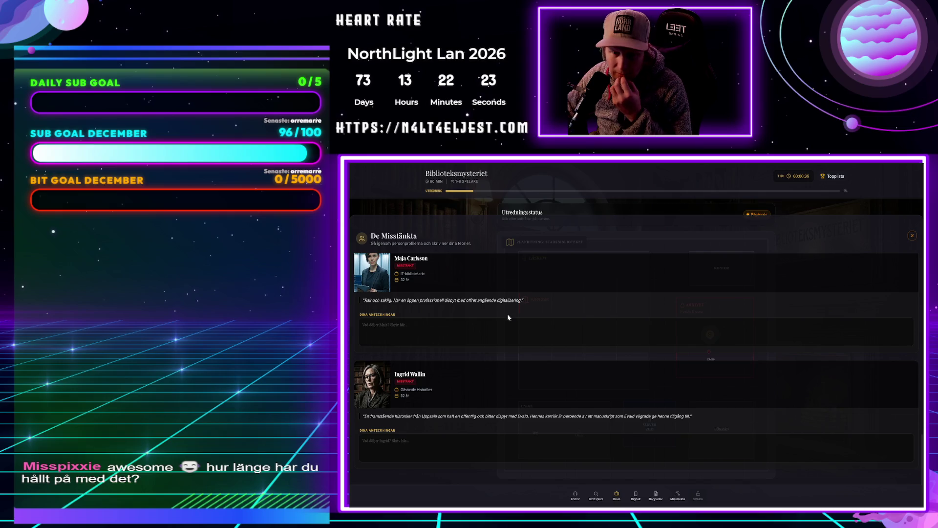
{"action": "scroll", "coordinate": [675, 293], "scroll_direction": "up", "scroll_amount": 5}
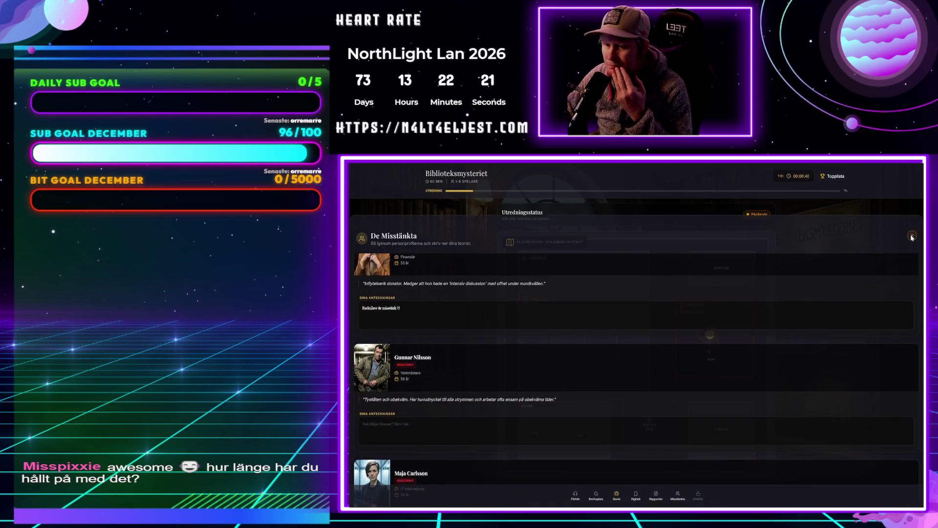
{"action": "left_click", "coordinate": [911, 236]}
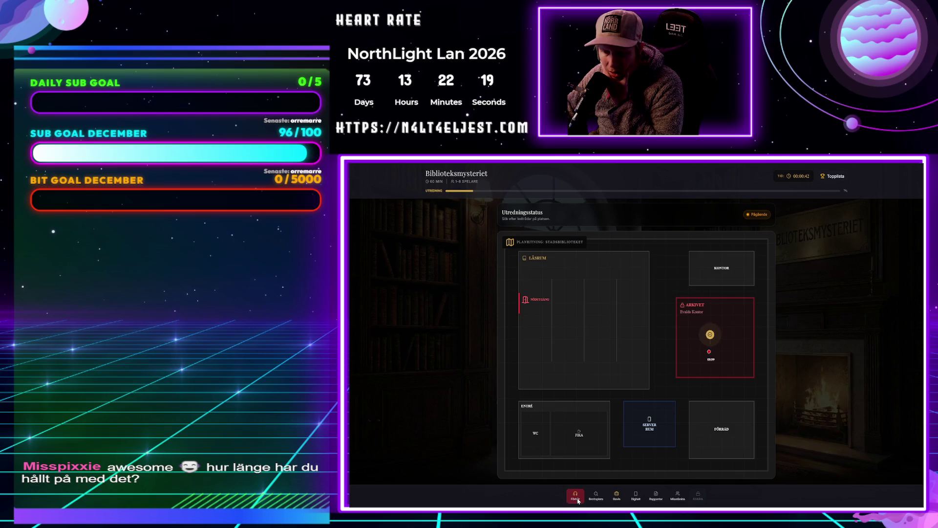
Revisit the interrogations panel, exit full screen and close the browser to return to GameMaker
{"action": "left_click", "coordinate": [578, 501]}
{"action": "left_click", "coordinate": [903, 234]}
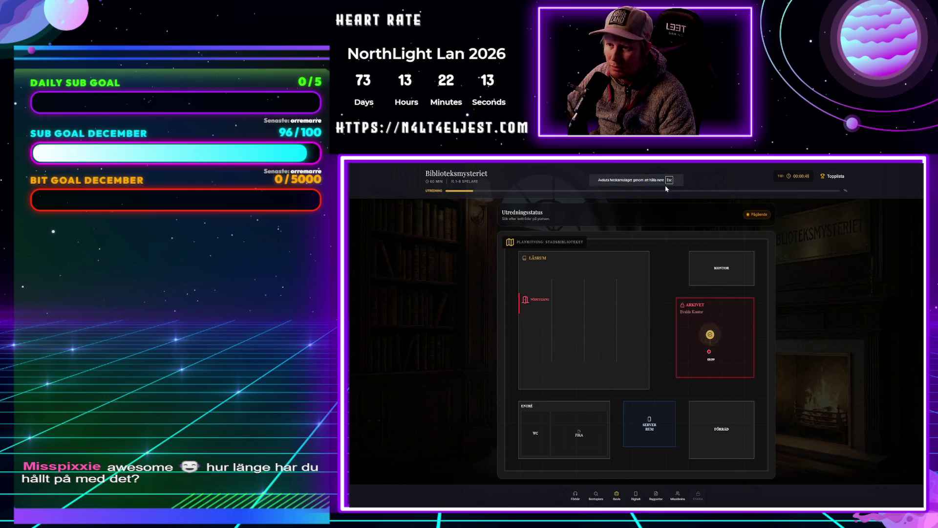
{"action": "key", "text": "Escape"}
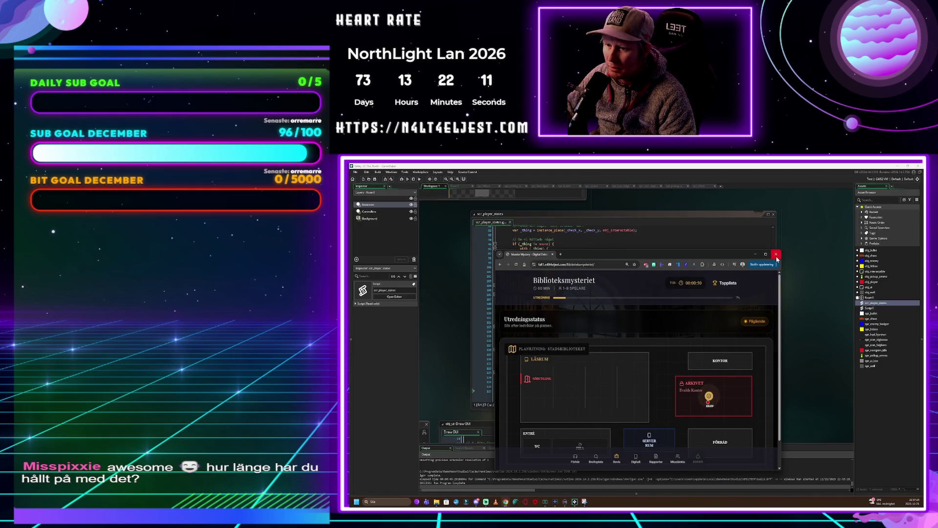
{"action": "left_click", "coordinate": [776, 257]}
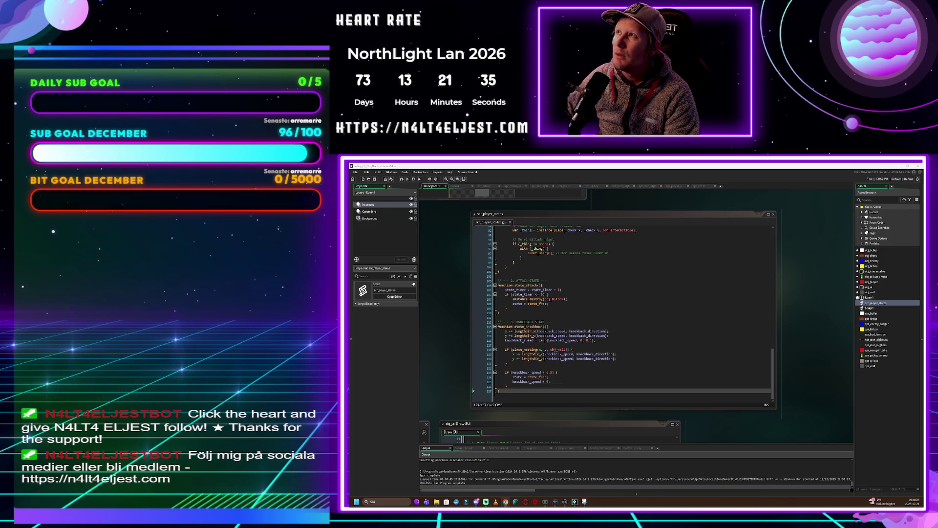
Switch from the scr_player_states script to the browser showing the N4LT4 ELJEST site
{"action": "key", "text": "alt+Tab"}
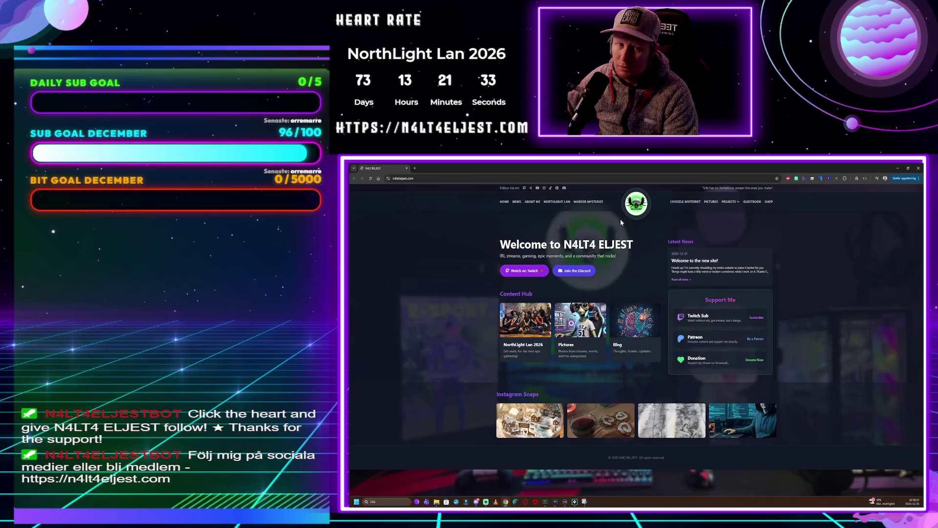
Zoom the page to 110%, open FALL1 in a new tab and start the free Midsommarmordet case
{"action": "key", "text": "ctrl+plus"}
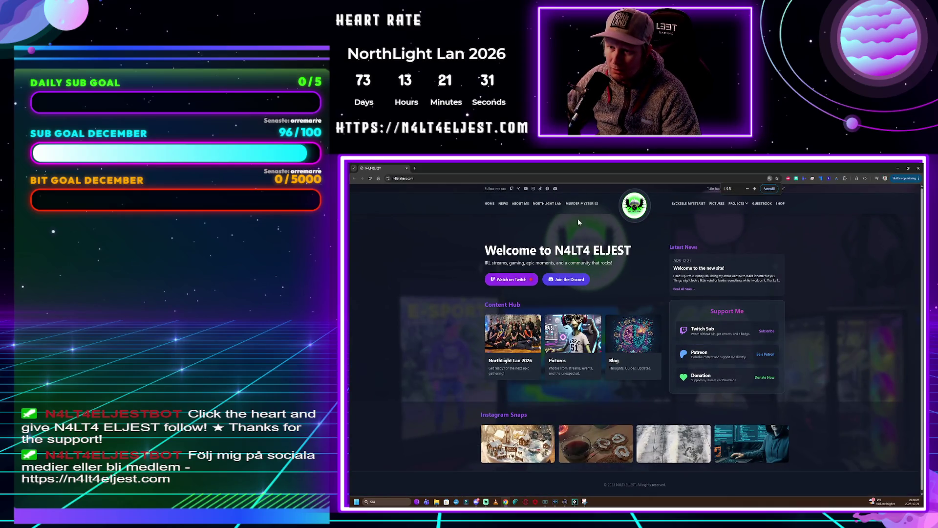
{"action": "left_click", "coordinate": [579, 204]}
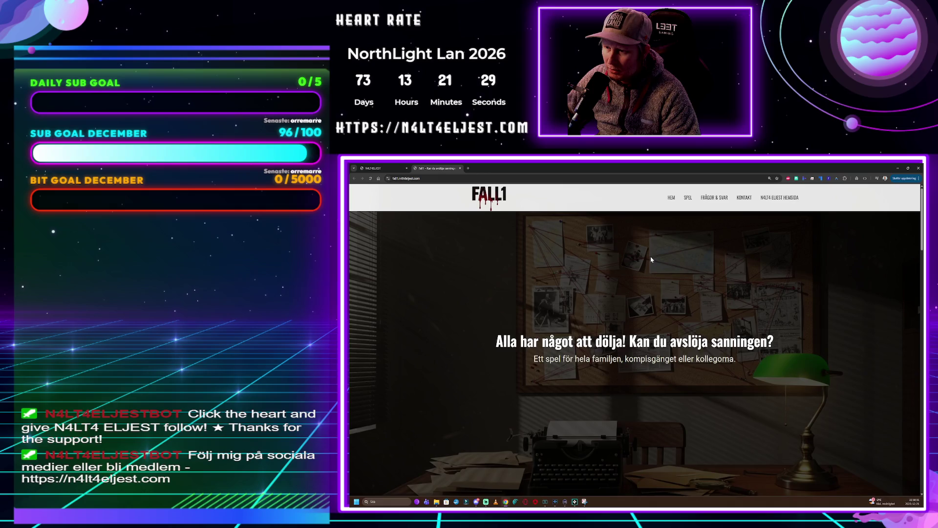
{"action": "scroll", "coordinate": [652, 260], "scroll_direction": "down", "scroll_amount": 5}
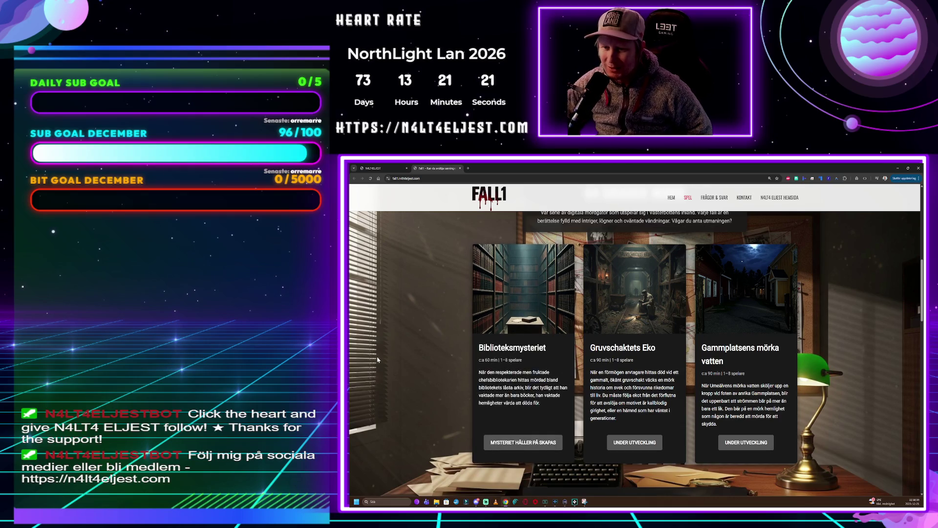
{"action": "scroll", "coordinate": [464, 347], "scroll_direction": "down", "scroll_amount": 5}
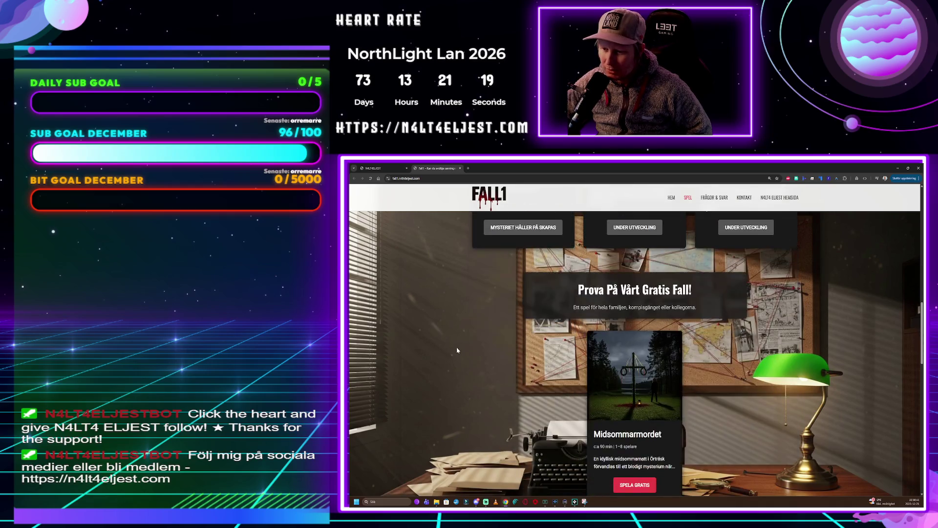
{"action": "left_click", "coordinate": [636, 413]}
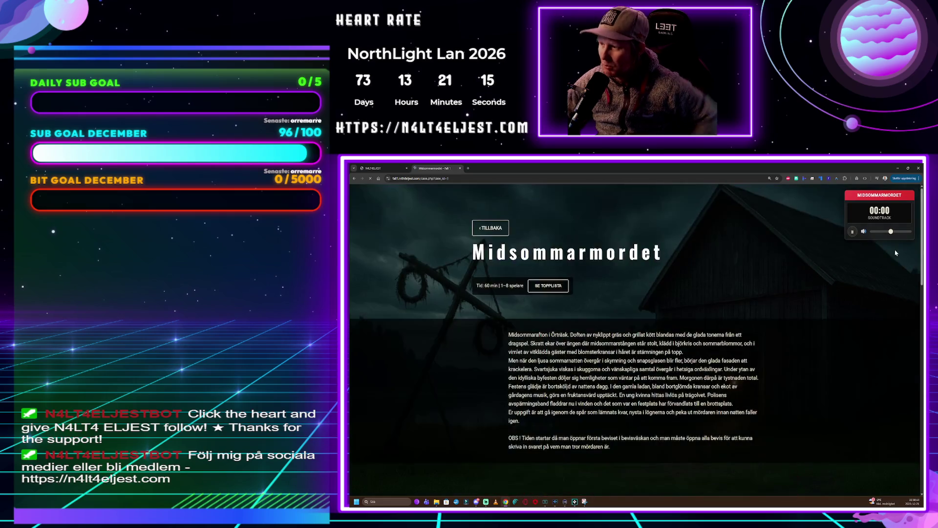
Start and stop the case soundtrack, enlarge the page to 150%, and scroll down
{"action": "left_click", "coordinate": [852, 232]}
{"action": "left_click", "coordinate": [852, 232]}
{"action": "scroll", "coordinate": [645, 303], "scroll_direction": "down", "scroll_amount": 3}
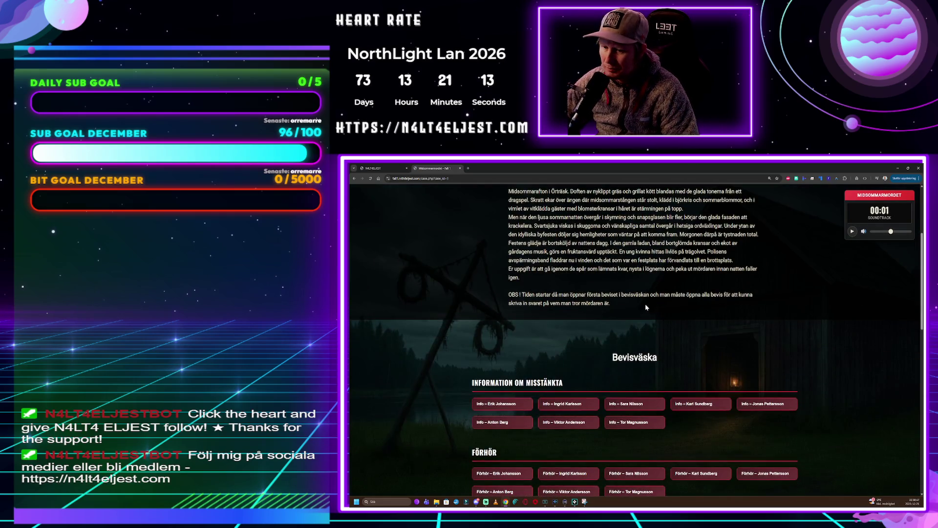
{"action": "scroll", "coordinate": [598, 352], "scroll_direction": "down", "scroll_amount": 2}
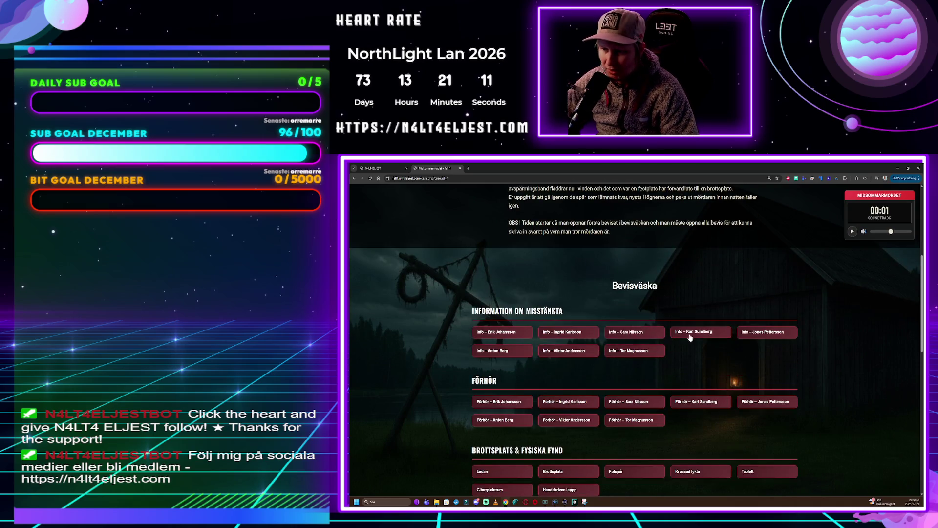
{"action": "key", "text": "ctrl+plus"}
{"action": "scroll", "coordinate": [663, 318], "scroll_direction": "down", "scroll_amount": 1}
{"action": "scroll", "coordinate": [663, 318], "scroll_direction": "down", "scroll_amount": 5}
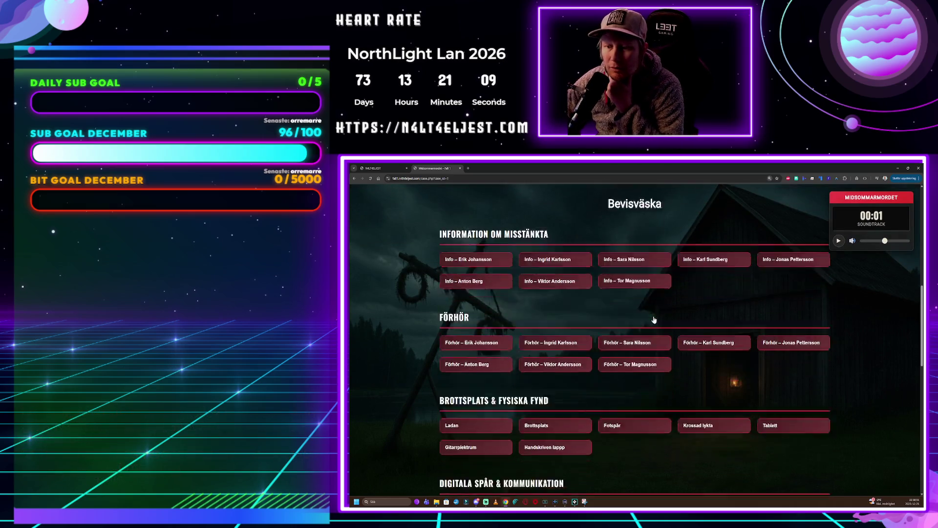
Expand and collapse the Handskriven lapp note and the SMS Hanna ↔ Erik evidence
{"action": "left_click", "coordinate": [557, 263]}
{"action": "scroll", "coordinate": [602, 353], "scroll_direction": "down", "scroll_amount": 1}
{"action": "scroll", "coordinate": [601, 344], "scroll_direction": "up", "scroll_amount": 1}
{"action": "left_click", "coordinate": [601, 286]}
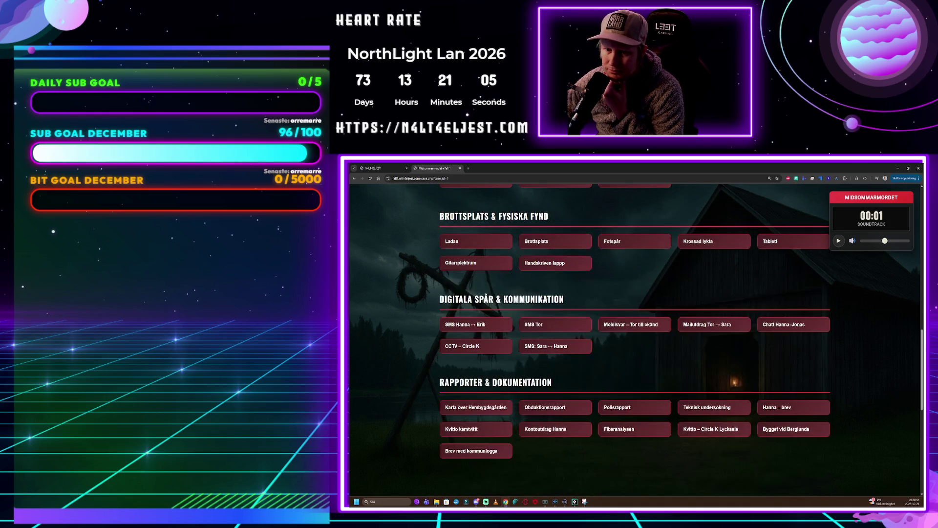
{"action": "left_click", "coordinate": [479, 325]}
{"action": "scroll", "coordinate": [671, 331], "scroll_direction": "down", "scroll_amount": 4}
{"action": "scroll", "coordinate": [671, 331], "scroll_direction": "up", "scroll_amount": 4}
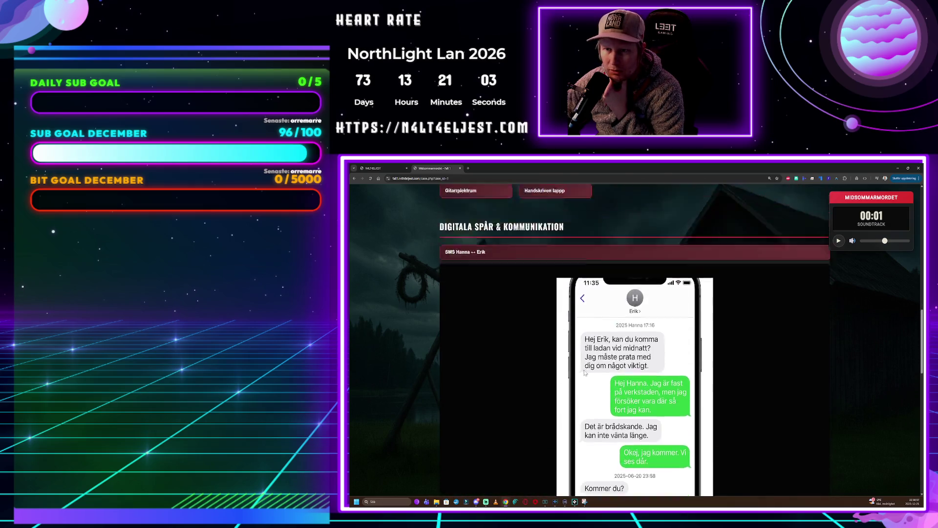
{"action": "left_click", "coordinate": [670, 326]}
Scroll down to the Fall-logg and back up the case page
{"action": "scroll", "coordinate": [671, 331], "scroll_direction": "down", "scroll_amount": 3}
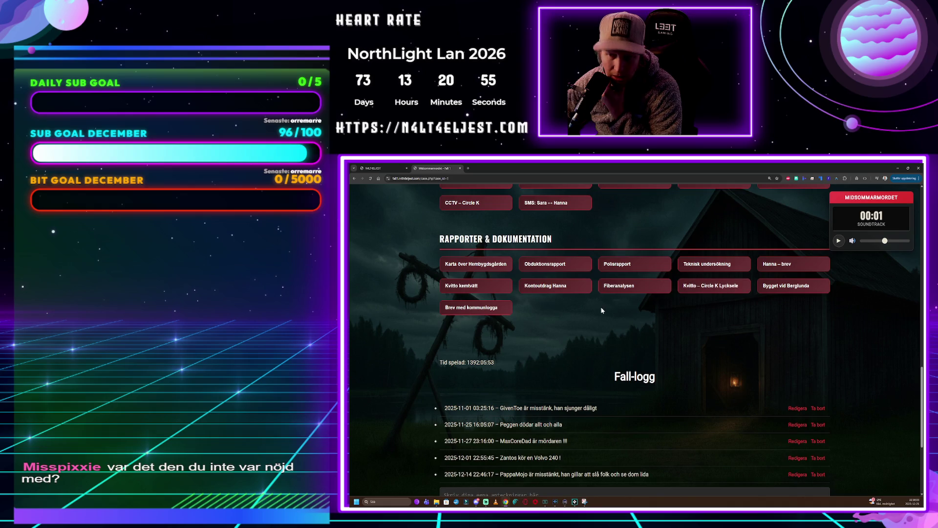
{"action": "scroll", "coordinate": [596, 313], "scroll_direction": "down", "scroll_amount": 2}
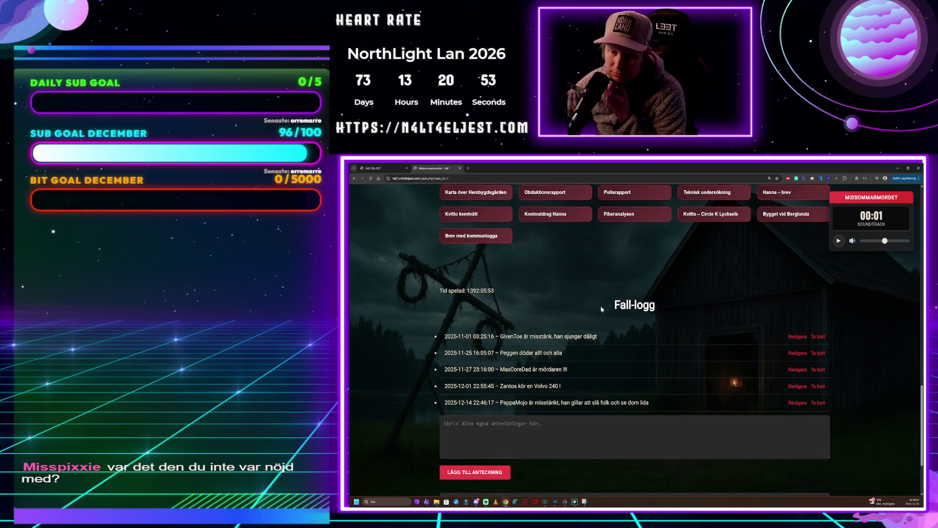
{"action": "scroll", "coordinate": [601, 311], "scroll_direction": "up", "scroll_amount": 10}
{"action": "scroll", "coordinate": [577, 302], "scroll_direction": "up", "scroll_amount": 10}
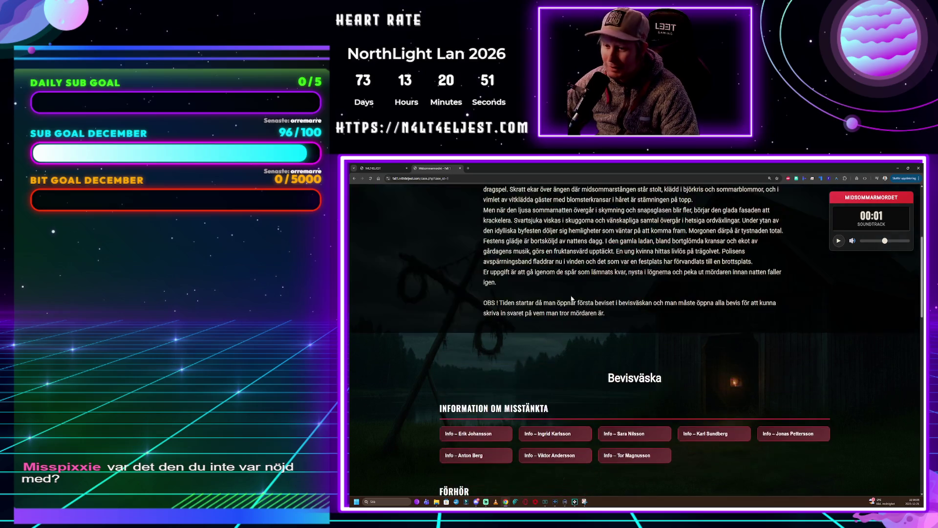
Jump to the Topplista, clear its row selection, and scroll up to Digitala spår and Rapporter
{"action": "left_click", "coordinate": [533, 311]}
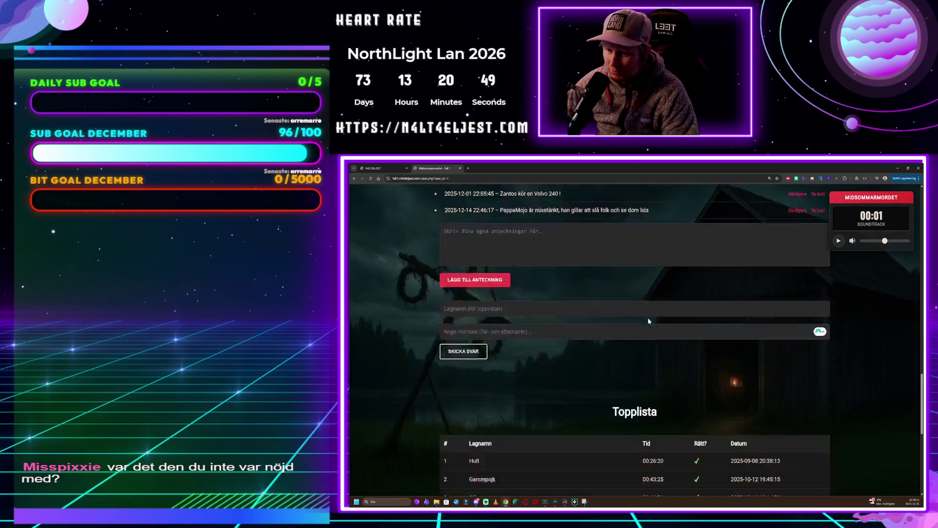
{"action": "mouse_move", "coordinate": [477, 273]}
{"action": "left_mouse_down"}
{"action": "mouse_move", "coordinate": [717, 275]}
{"action": "mouse_move", "coordinate": [763, 320]}
{"action": "left_mouse_up"}
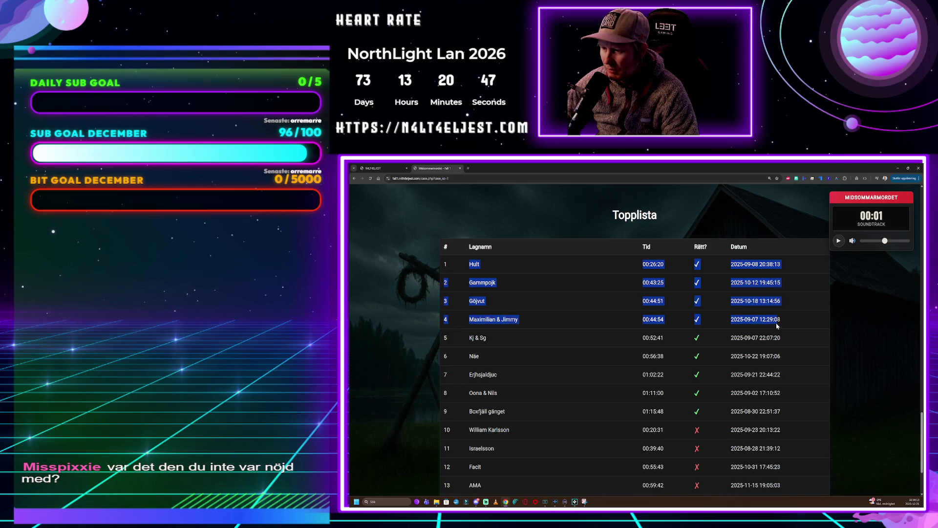
{"action": "left_click", "coordinate": [684, 323]}
{"action": "scroll", "coordinate": [660, 332], "scroll_direction": "down", "scroll_amount": 3}
{"action": "scroll", "coordinate": [643, 341], "scroll_direction": "up", "scroll_amount": 10}
{"action": "scroll", "coordinate": [643, 342], "scroll_direction": "up", "scroll_amount": 6}
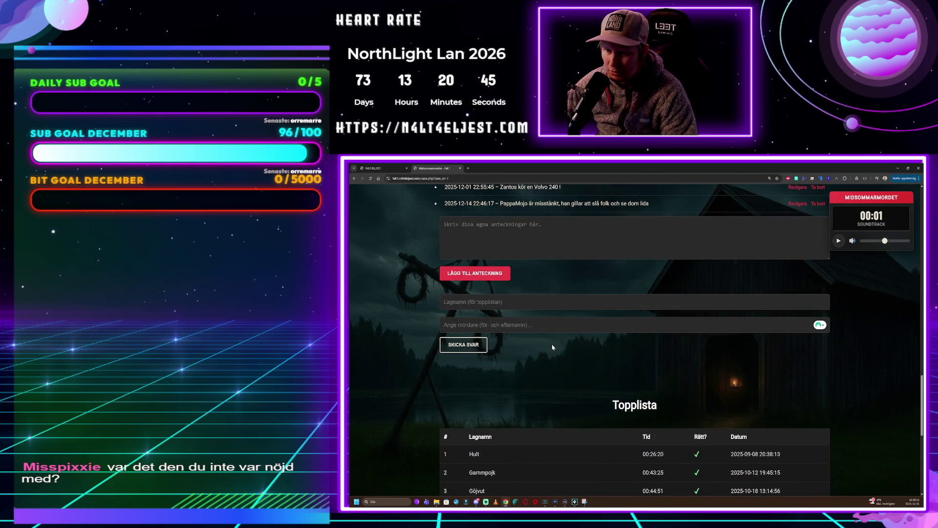
{"action": "scroll", "coordinate": [636, 355], "scroll_direction": "up", "scroll_amount": 3}
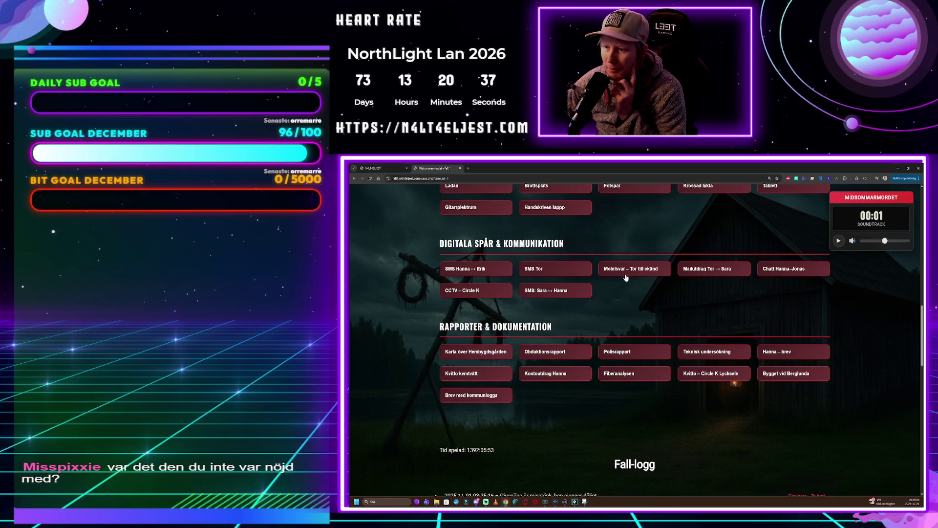
{"action": "left_click", "coordinate": [640, 272]}
{"action": "left_click", "coordinate": [461, 326]}
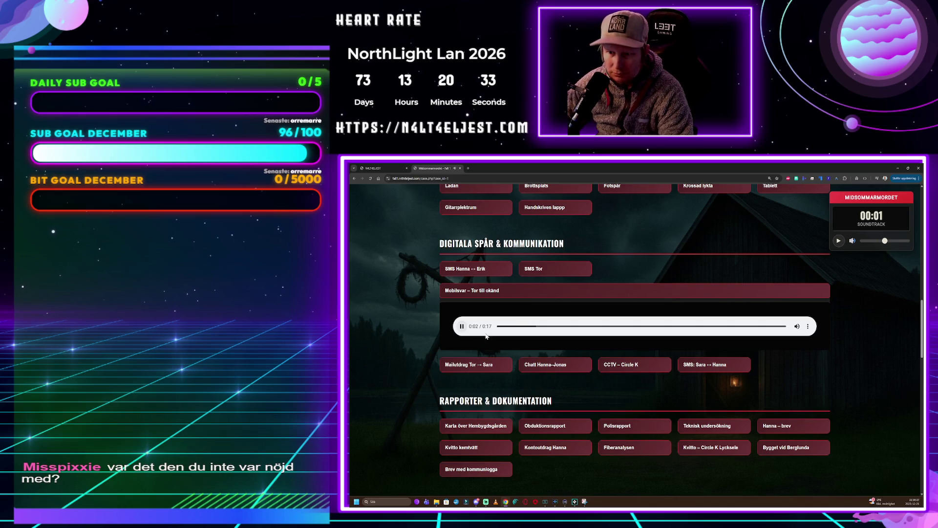
{"action": "left_click", "coordinate": [461, 327]}
{"action": "left_click", "coordinate": [493, 293]}
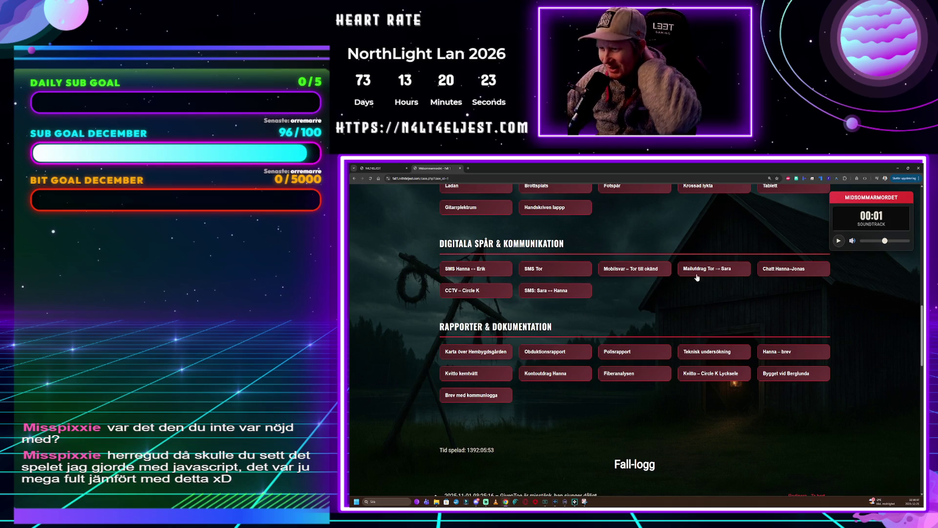
{"action": "left_click", "coordinate": [777, 269]}
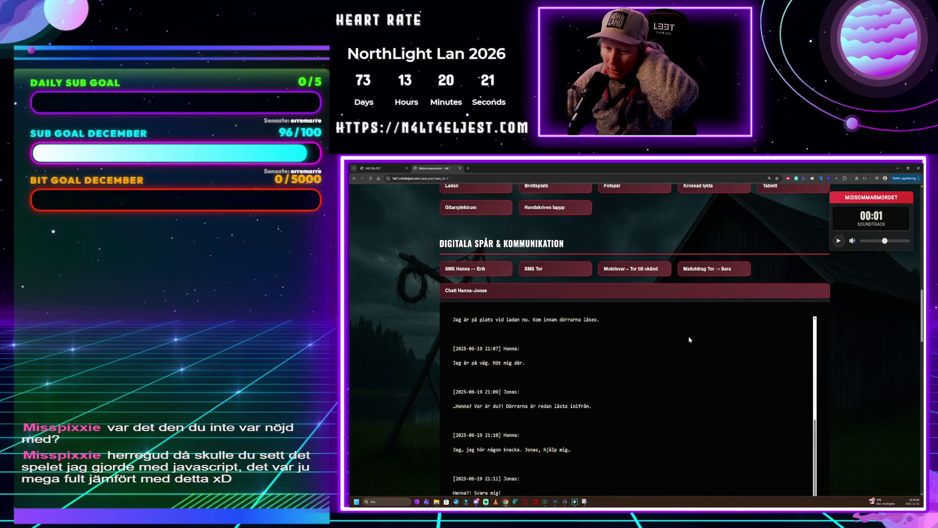
{"action": "left_click", "coordinate": [616, 292]}
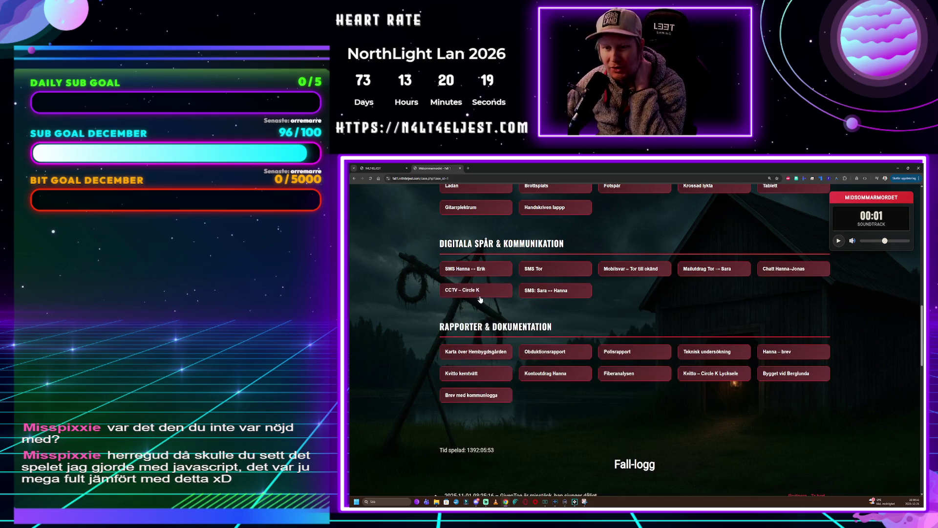
{"action": "left_click", "coordinate": [462, 290]}
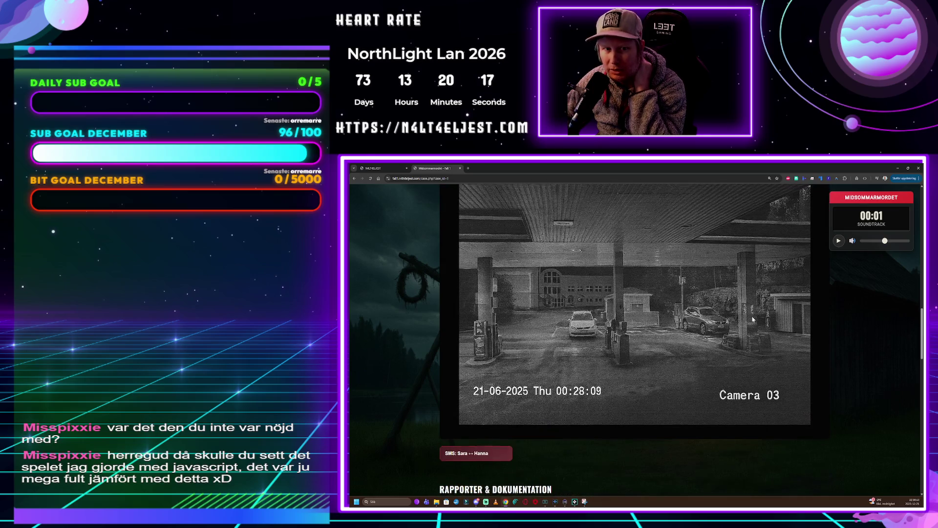
{"action": "scroll", "coordinate": [631, 360], "scroll_direction": "up", "scroll_amount": 2}
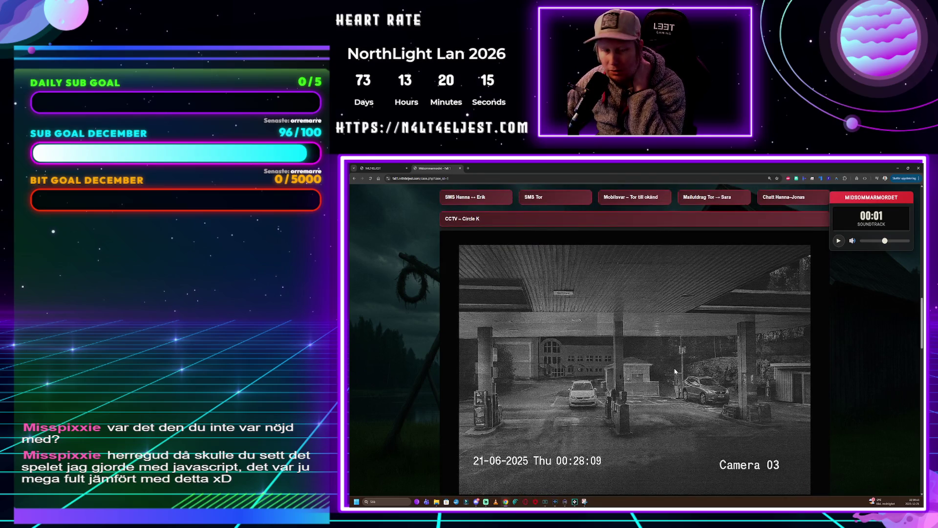
{"action": "left_click", "coordinate": [574, 233]}
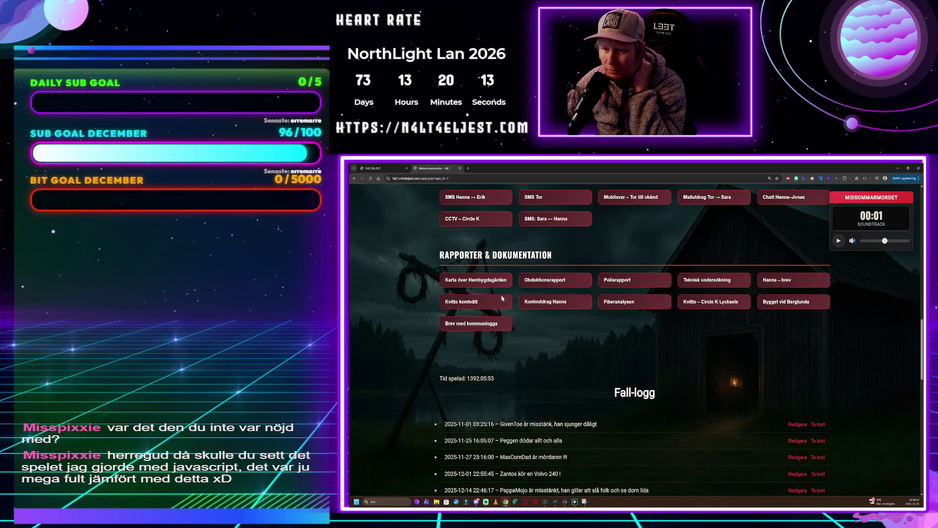
{"action": "left_click", "coordinate": [475, 279]}
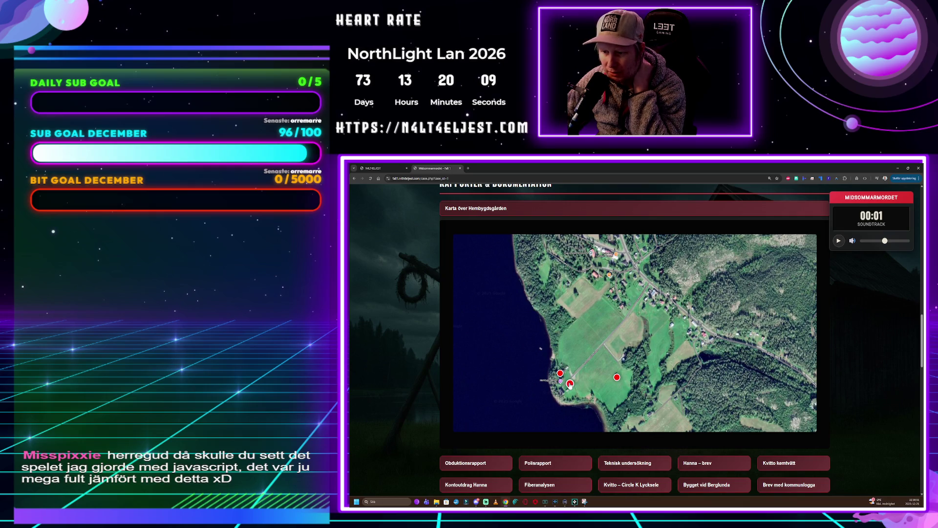
{"action": "left_click", "coordinate": [560, 373]}
{"action": "left_click", "coordinate": [590, 368]}
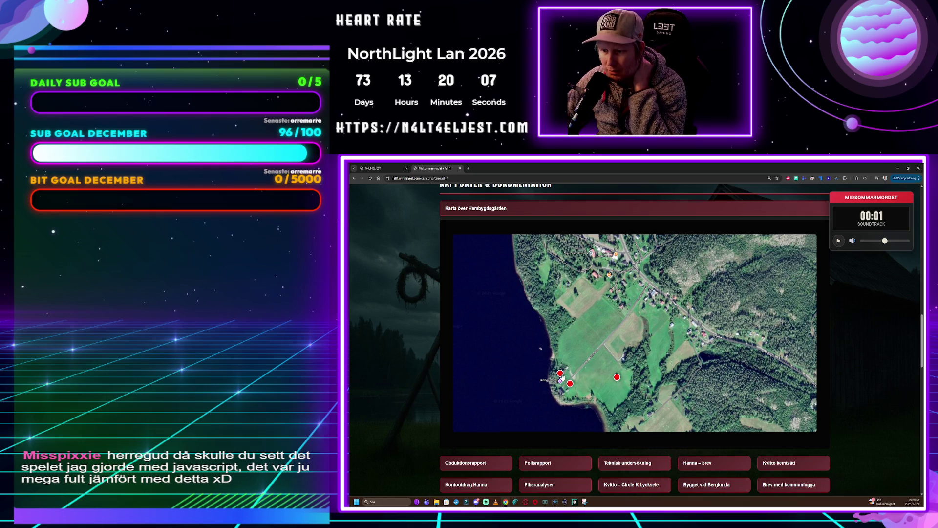
{"action": "left_click", "coordinate": [561, 373]}
{"action": "left_click", "coordinate": [592, 358]}
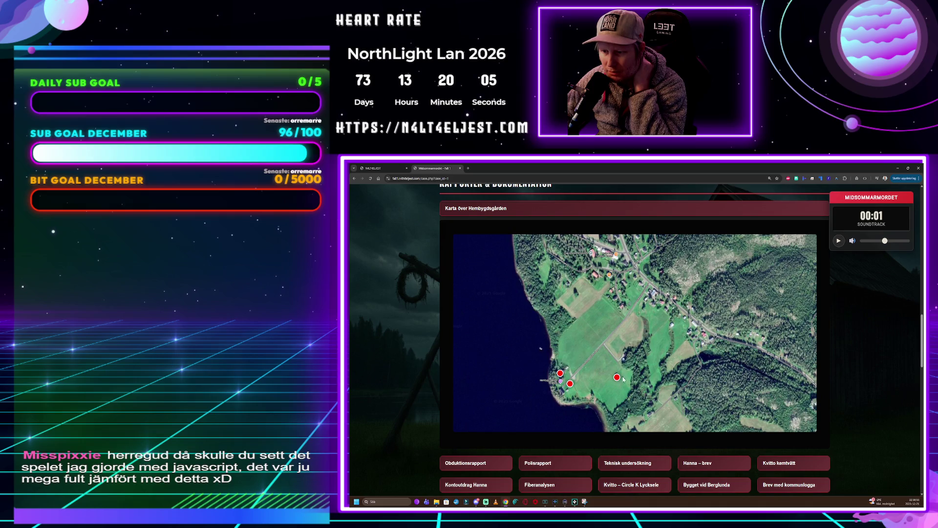
{"action": "left_click", "coordinate": [576, 209]}
{"action": "scroll", "coordinate": [606, 234], "scroll_direction": "up", "scroll_amount": 1}
{"action": "scroll", "coordinate": [632, 262], "scroll_direction": "up", "scroll_amount": 2}
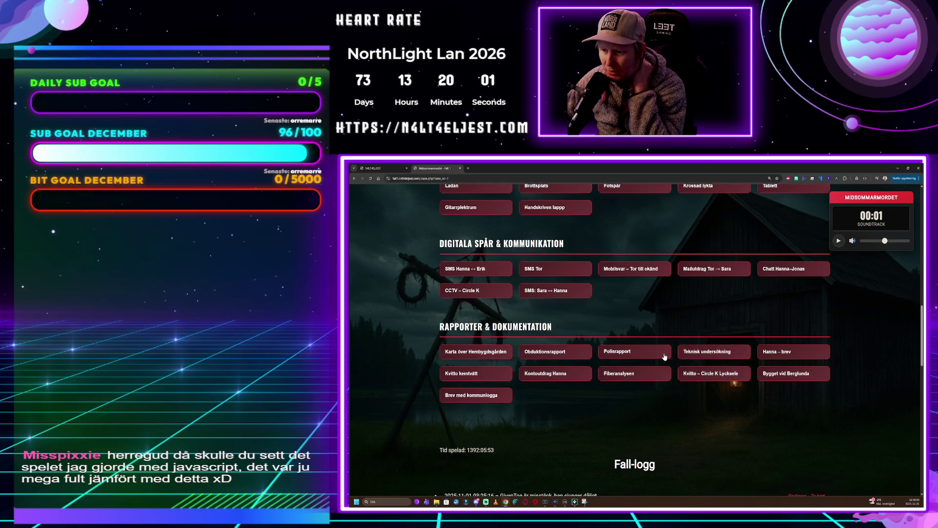
Open the Polisrapport PDF, read through it, and collapse it again
{"action": "left_click", "coordinate": [663, 352]}
{"action": "scroll", "coordinate": [714, 283], "scroll_direction": "down", "scroll_amount": 3}
{"action": "scroll", "coordinate": [711, 286], "scroll_direction": "up", "scroll_amount": 6}
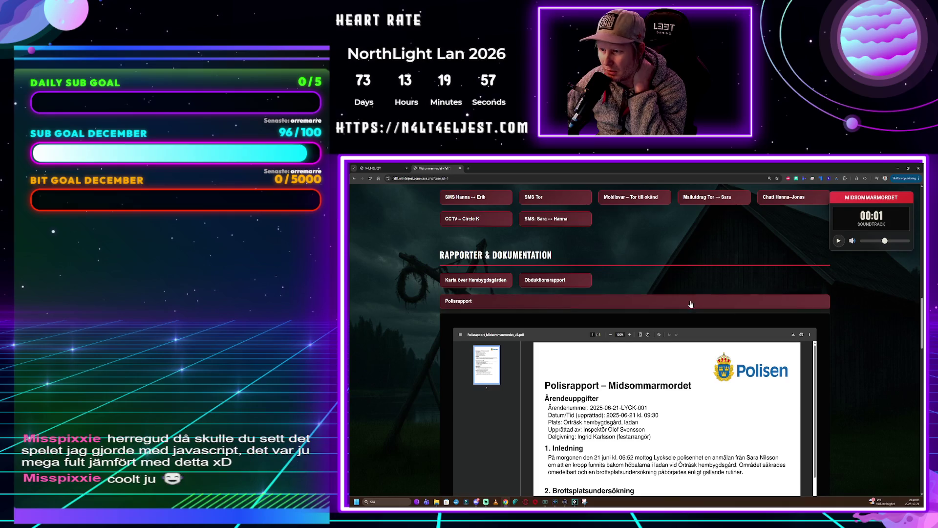
{"action": "left_click", "coordinate": [691, 303]}
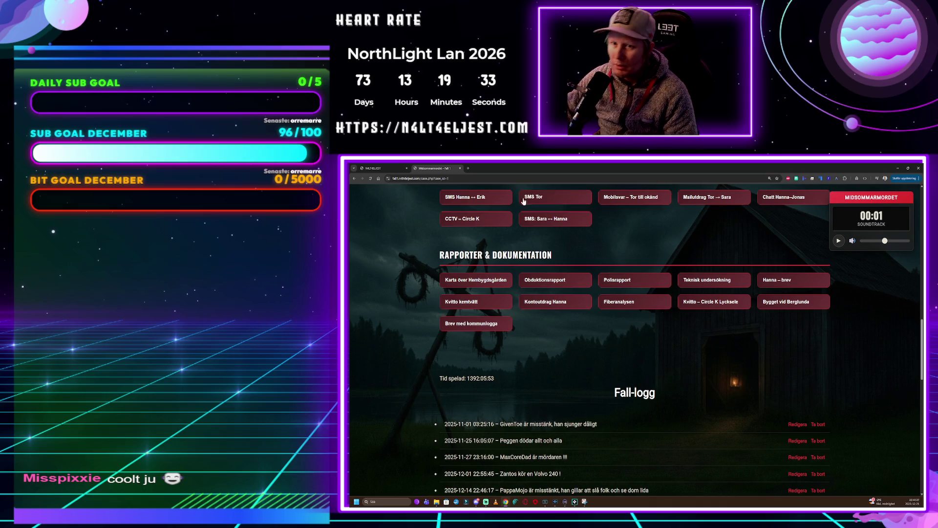
Open and close an empty browser tab, then switch to the Bot Admin Dashboard and maximize it
{"action": "left_click", "coordinate": [468, 168]}
{"action": "key", "text": "ctrl+w"}
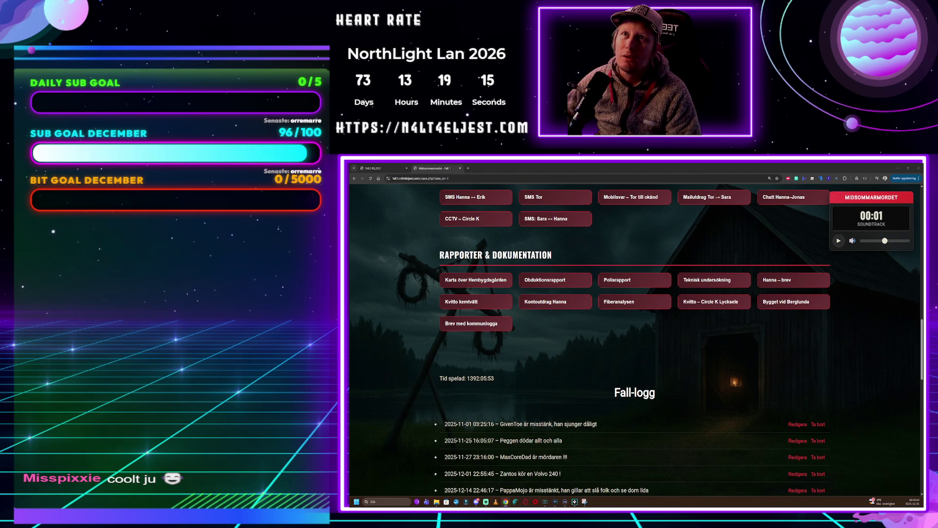
{"action": "key", "text": "super+shift+Left"}
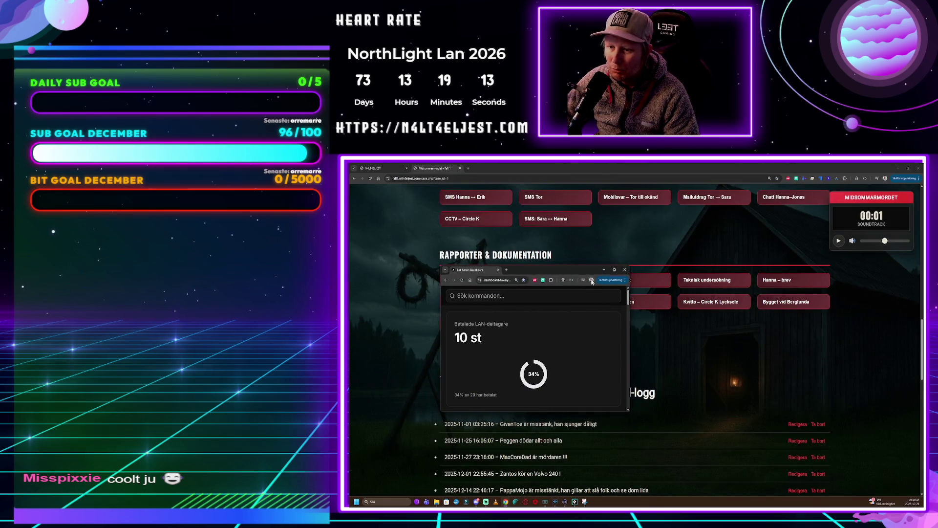
{"action": "double_click", "coordinate": [588, 272]}
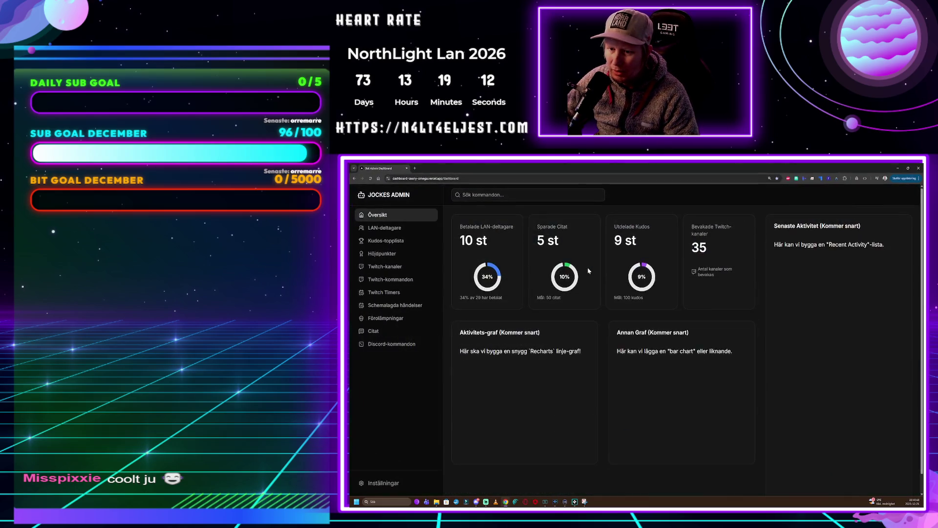
Browse LAN-deltagare, Kudos-topplista and Höjdpunkter in fullscreen, ending on Twitch-kommandon
{"action": "left_click", "coordinate": [384, 228]}
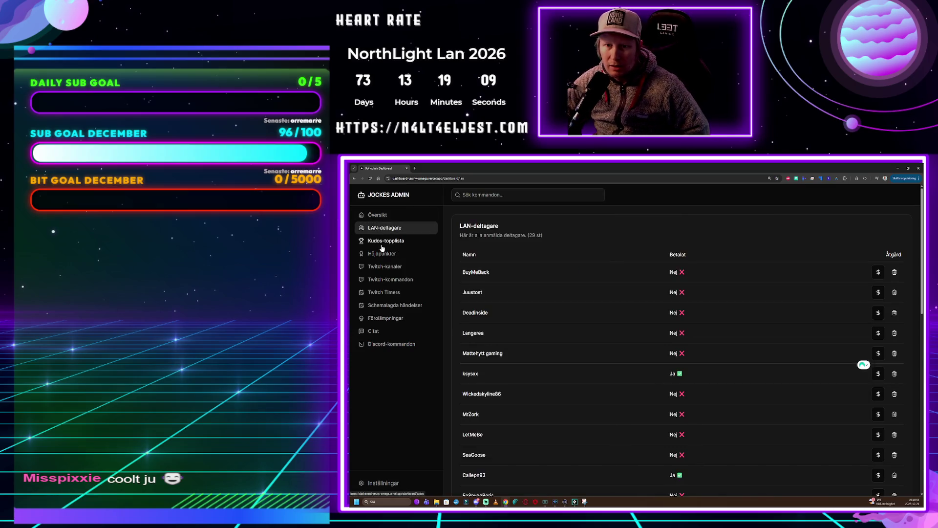
{"action": "left_click", "coordinate": [382, 246]}
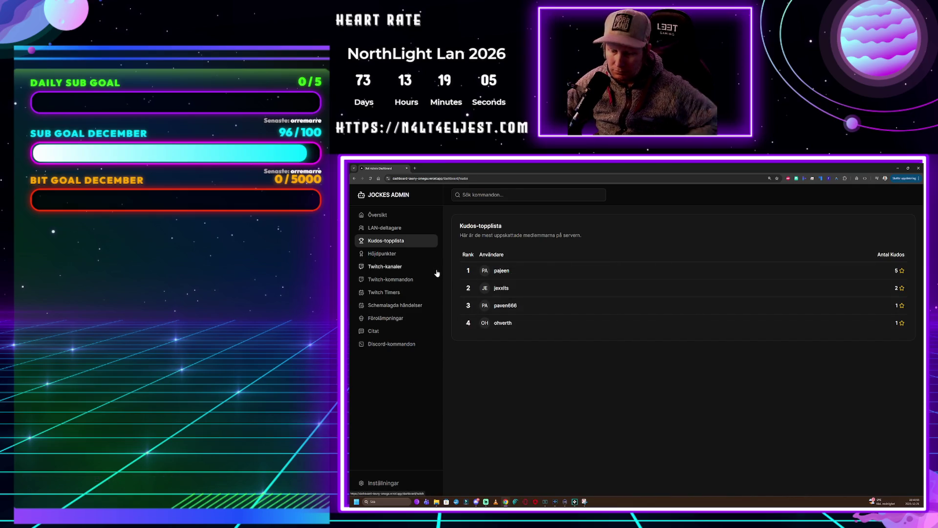
{"action": "key", "text": "F11"}
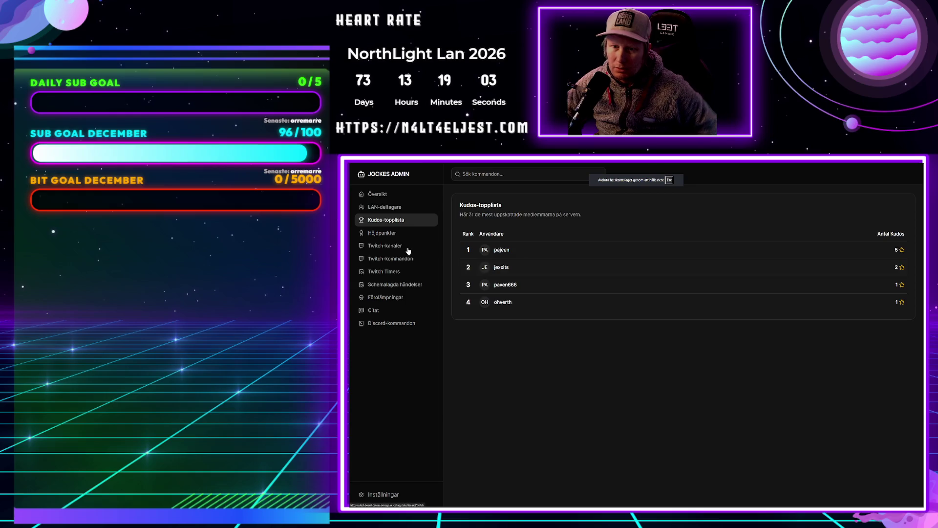
{"action": "left_click", "coordinate": [395, 234]}
{"action": "left_click", "coordinate": [395, 264]}
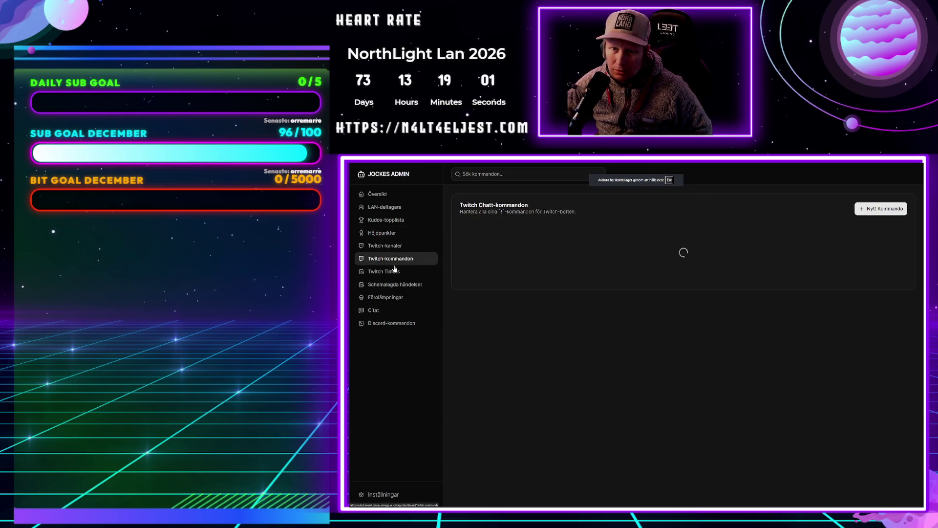
Create and save the !pixxie command with the reply 'Hon är en jäkel på att koda'
{"action": "left_click", "coordinate": [866, 213]}
{"action": "type", "text": "!pixxie"}
{"action": "left_click", "coordinate": [653, 349]}
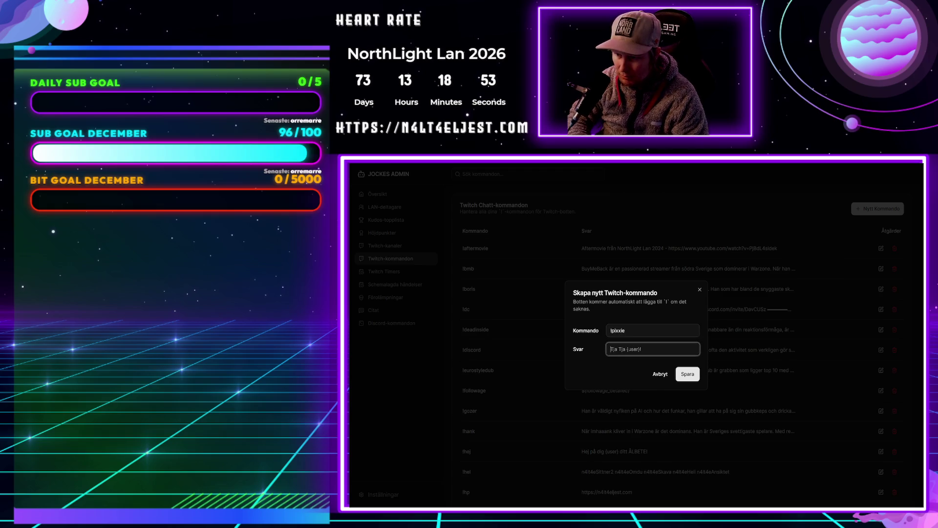
{"action": "type", "text": "Hon är en jäkel på att koda"}
{"action": "left_click", "coordinate": [687, 378]}
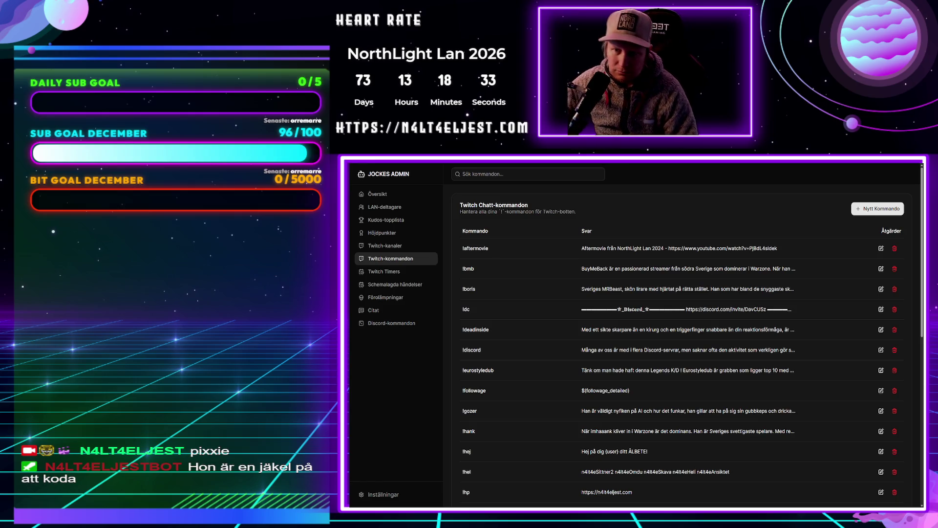
Scroll to the !pixxie row, delete it, and confirm with OK
{"action": "scroll", "coordinate": [556, 308], "scroll_direction": "down", "scroll_amount": 3}
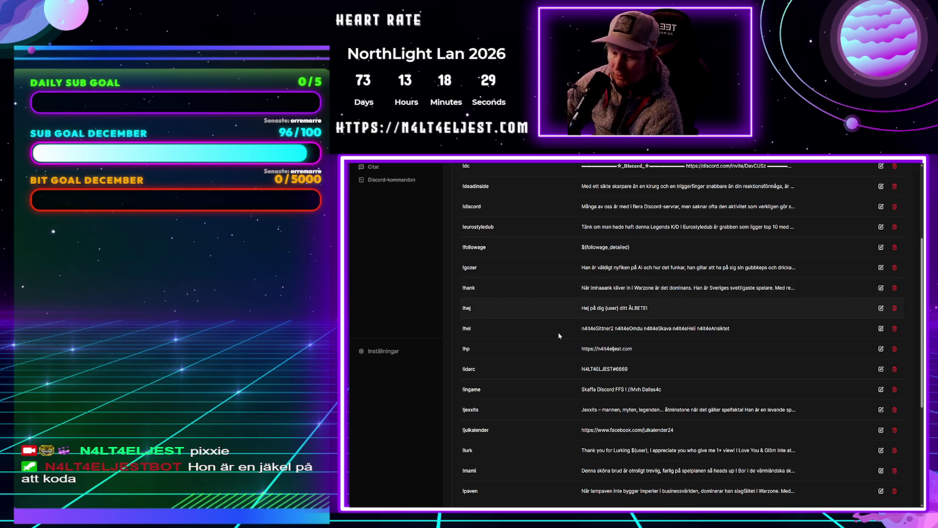
{"action": "scroll", "coordinate": [562, 360], "scroll_direction": "down", "scroll_amount": 3}
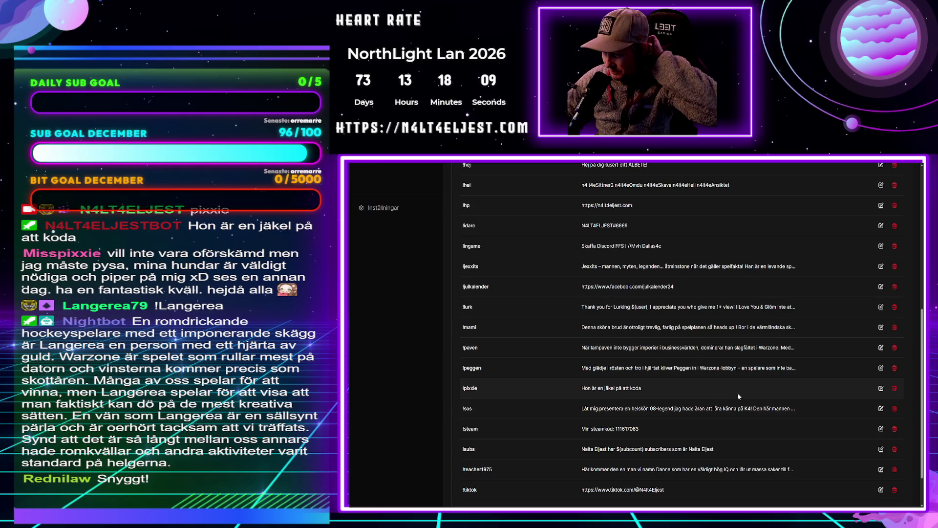
{"action": "left_click", "coordinate": [895, 388]}
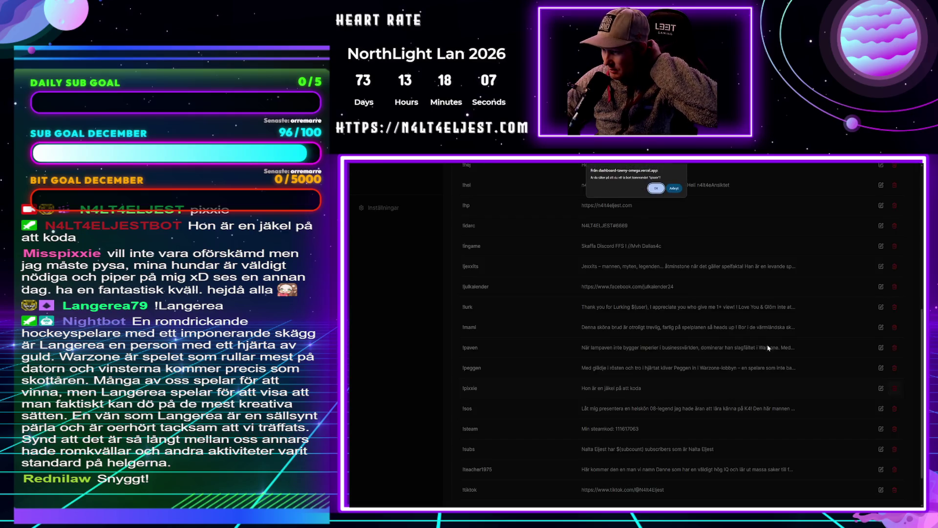
{"action": "left_click", "coordinate": [656, 188]}
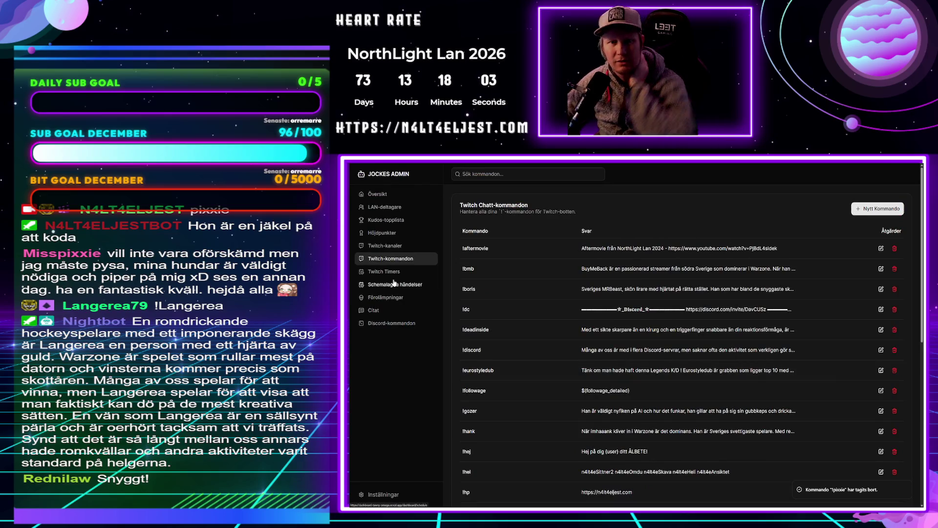
View the Twitch Timers, Schemalagda händelser and Förolämpningar pages, scrolling through the insults
{"action": "left_click", "coordinate": [386, 273]}
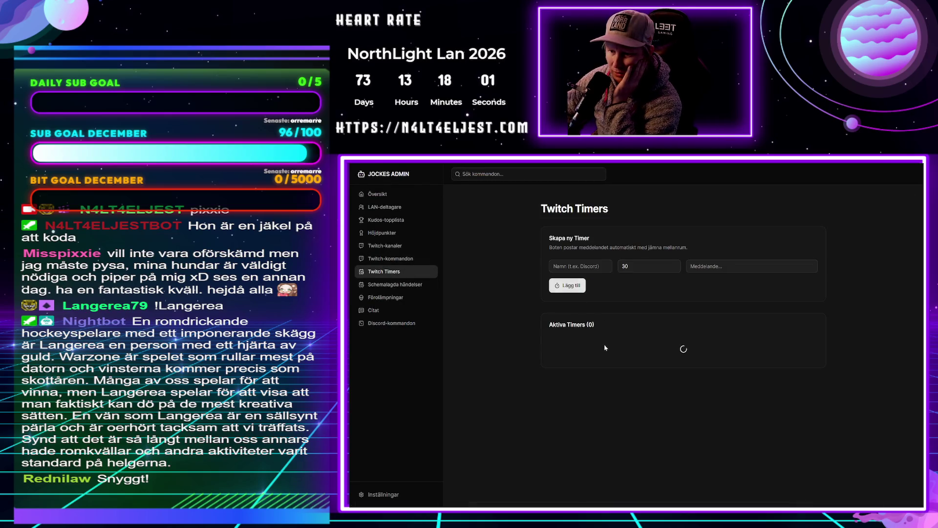
{"action": "left_click", "coordinate": [389, 286]}
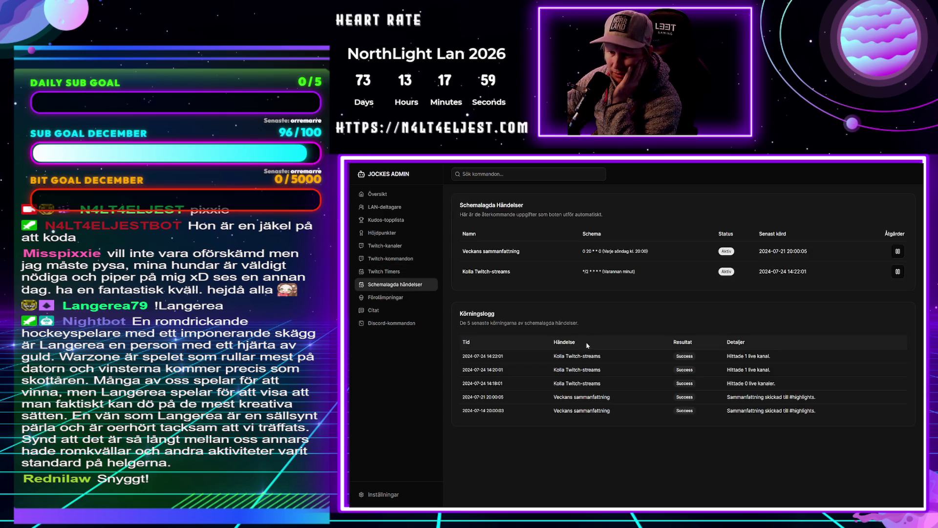
{"action": "left_click", "coordinate": [395, 299]}
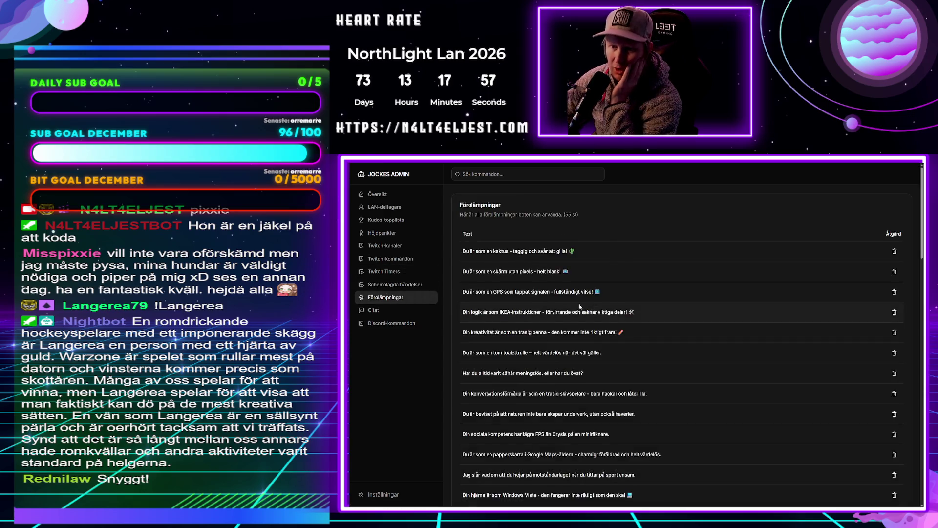
{"action": "scroll", "coordinate": [635, 332], "scroll_direction": "down", "scroll_amount": 4}
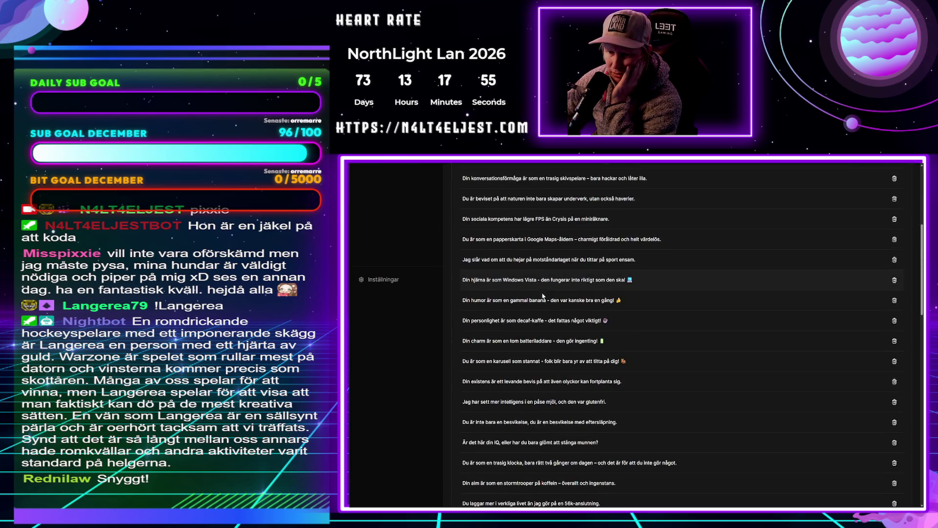
{"action": "scroll", "coordinate": [542, 294], "scroll_direction": "down", "scroll_amount": 5}
{"action": "scroll", "coordinate": [538, 300], "scroll_direction": "up", "scroll_amount": 10}
View the Citat and Discord-kommandon pages, then go back to Översikt
{"action": "left_click", "coordinate": [374, 309]}
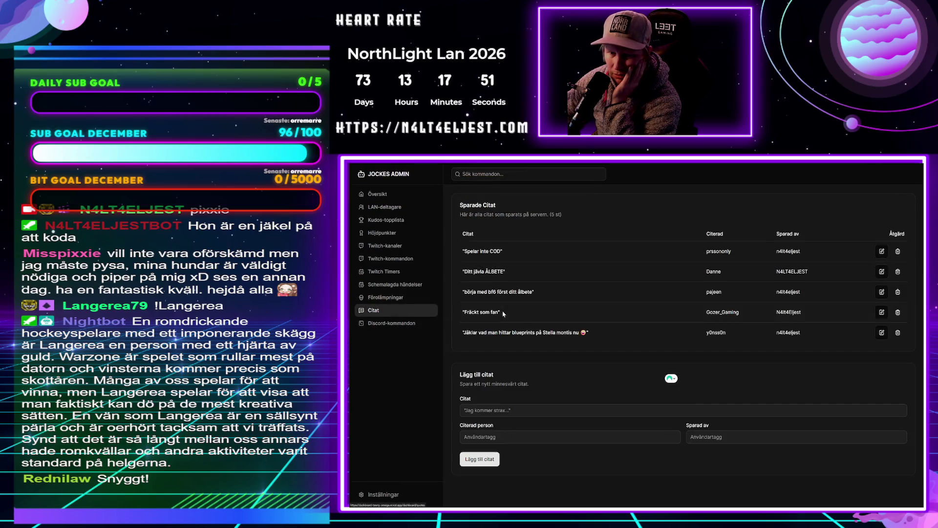
{"action": "left_click", "coordinate": [391, 323]}
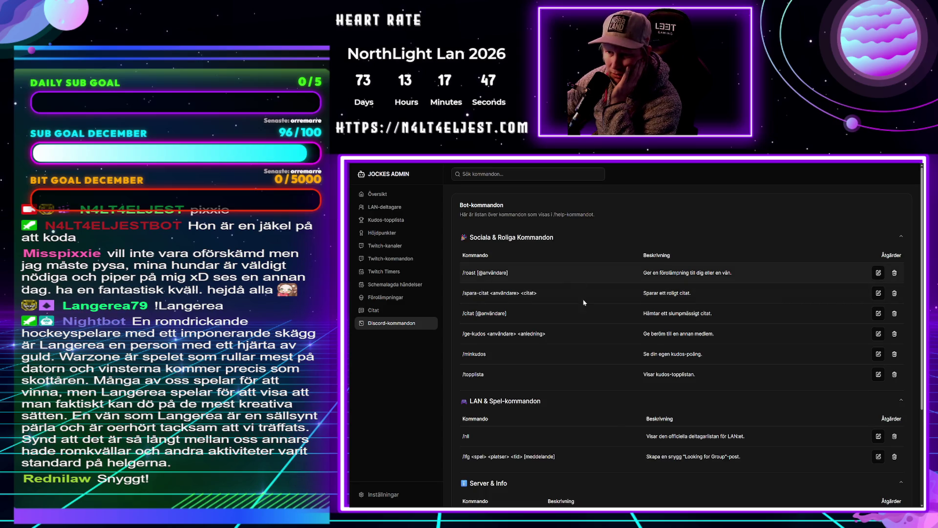
{"action": "scroll", "coordinate": [576, 377], "scroll_direction": "down", "scroll_amount": 3}
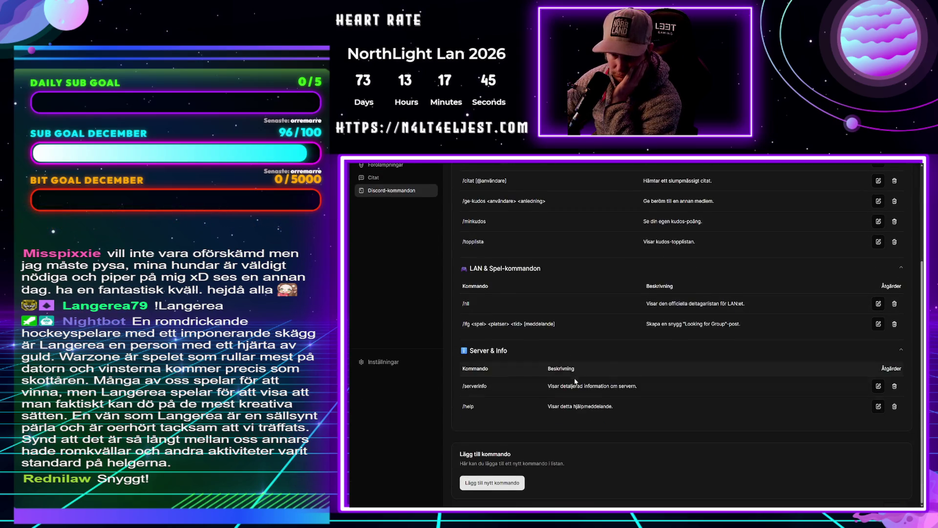
{"action": "scroll", "coordinate": [575, 381], "scroll_direction": "up", "scroll_amount": 3}
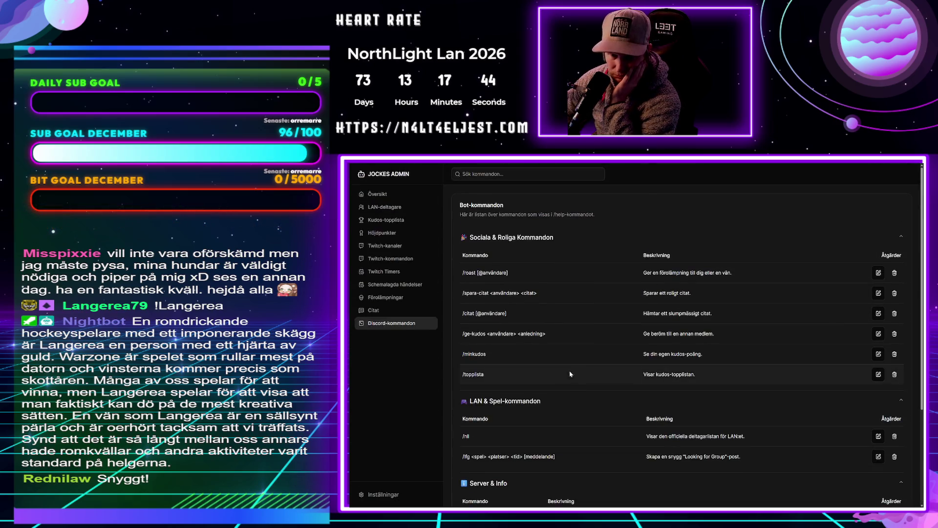
{"action": "left_click", "coordinate": [379, 195]}
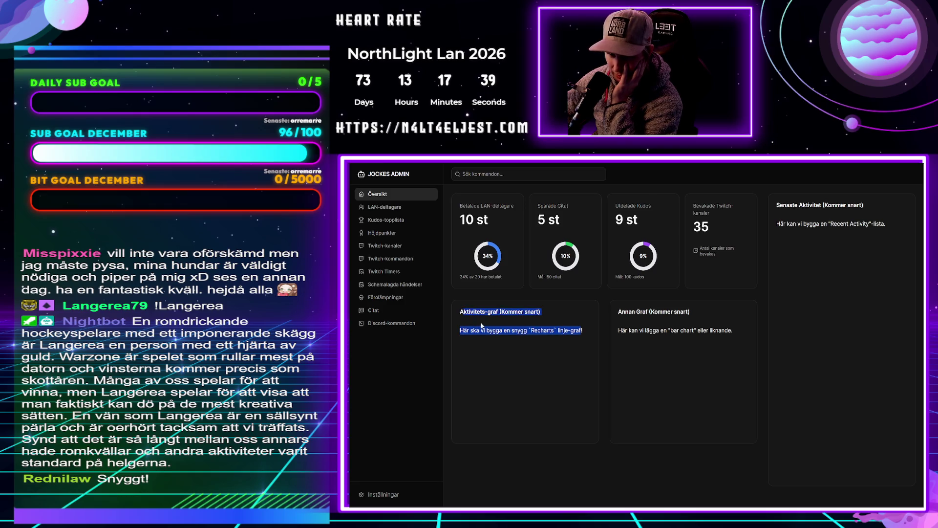
Sync subscribers in Twitch-kanaler, growing the monitored channels from 35 to 56
{"action": "left_click", "coordinate": [393, 223]}
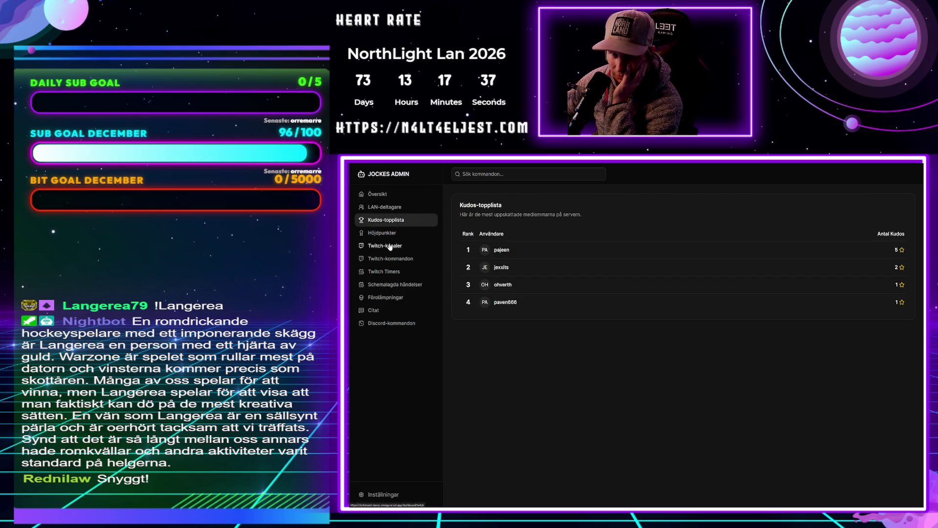
{"action": "left_click", "coordinate": [388, 248]}
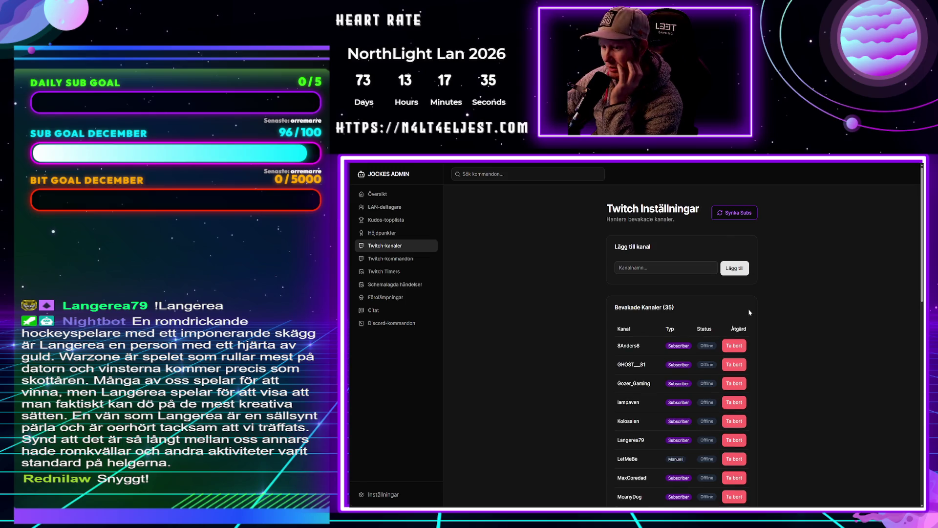
{"action": "left_click", "coordinate": [736, 214]}
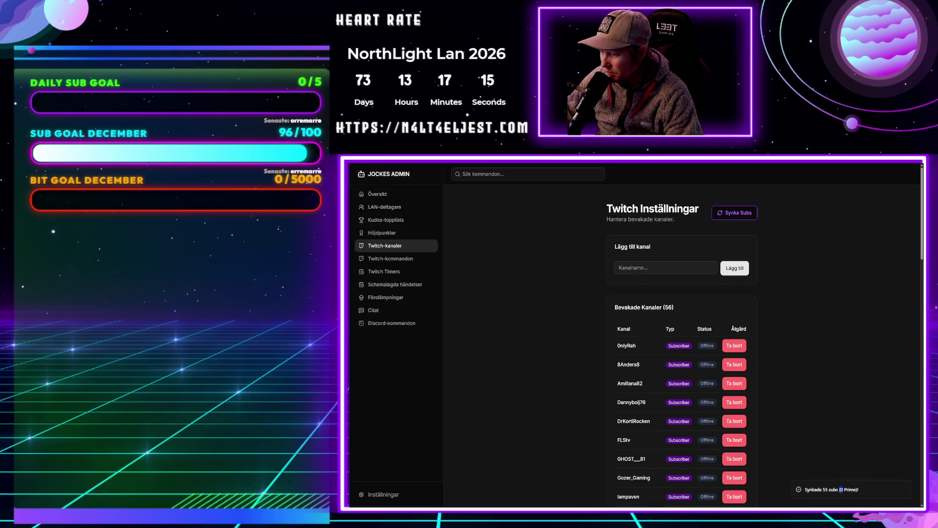
Scroll through the synced channel list, briefly selecting two channel names
{"action": "scroll", "coordinate": [640, 330], "scroll_direction": "down", "scroll_amount": 2}
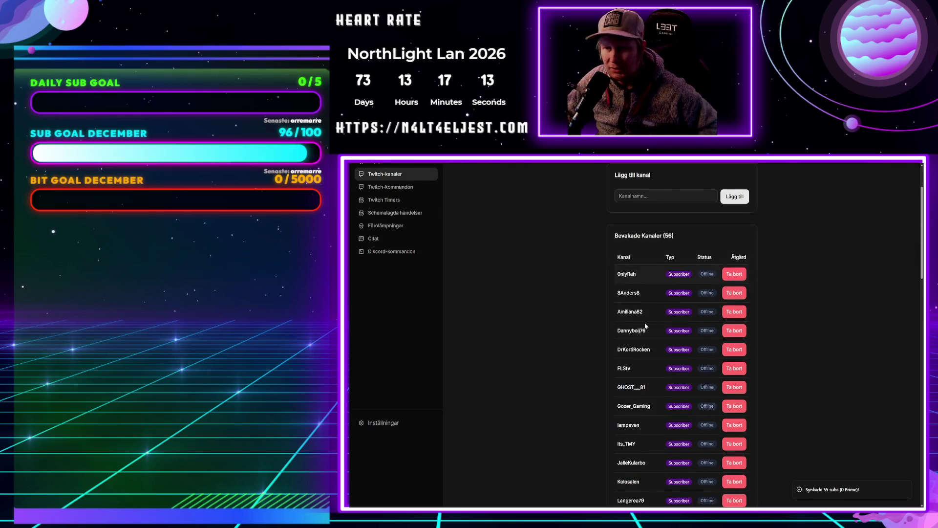
{"action": "scroll", "coordinate": [649, 329], "scroll_direction": "up", "scroll_amount": 3, "text": "ctrl"}
{"action": "scroll", "coordinate": [650, 328], "scroll_direction": "down", "scroll_amount": 1, "text": "ctrl"}
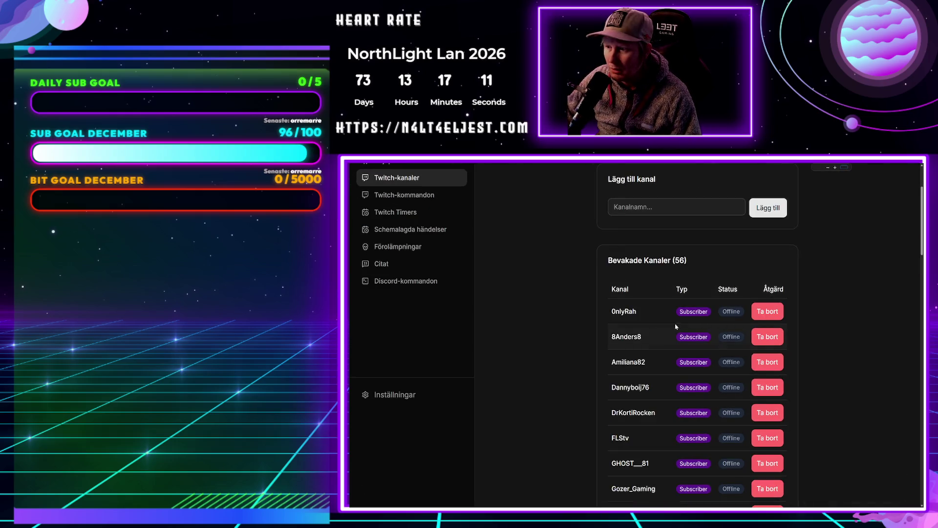
{"action": "scroll", "coordinate": [650, 328], "scroll_direction": "down", "scroll_amount": 1, "text": "ctrl"}
{"action": "scroll", "coordinate": [712, 320], "scroll_direction": "down", "scroll_amount": 2}
{"action": "scroll", "coordinate": [712, 320], "scroll_direction": "down", "scroll_amount": 1}
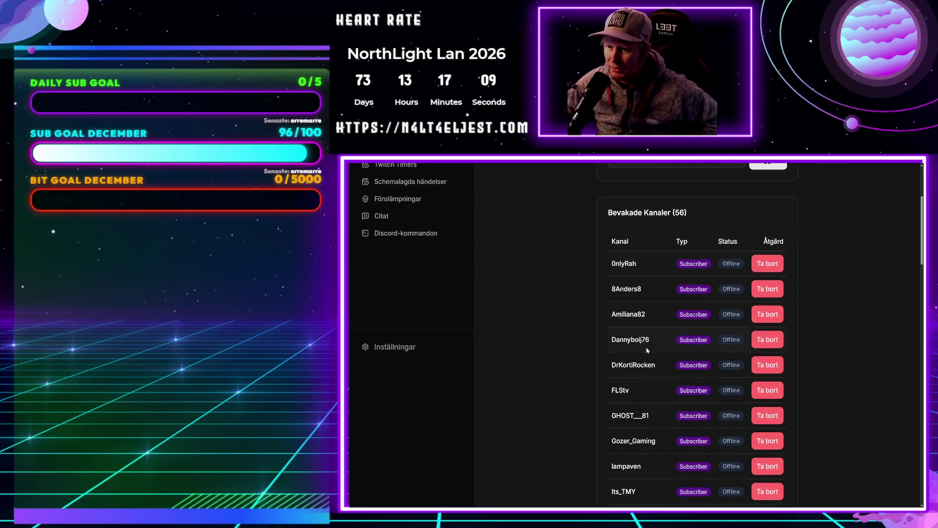
{"action": "scroll", "coordinate": [648, 278], "scroll_direction": "down", "scroll_amount": 4}
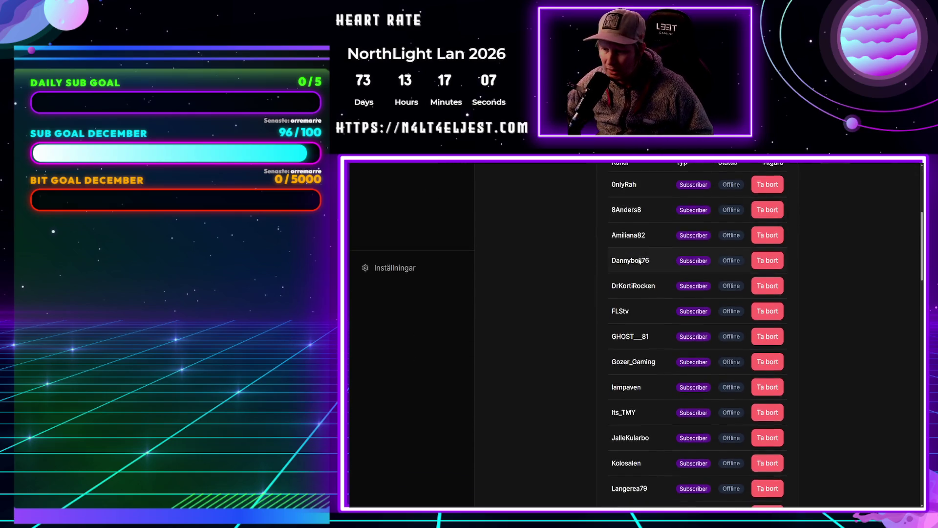
{"action": "scroll", "coordinate": [649, 278], "scroll_direction": "up", "scroll_amount": 3}
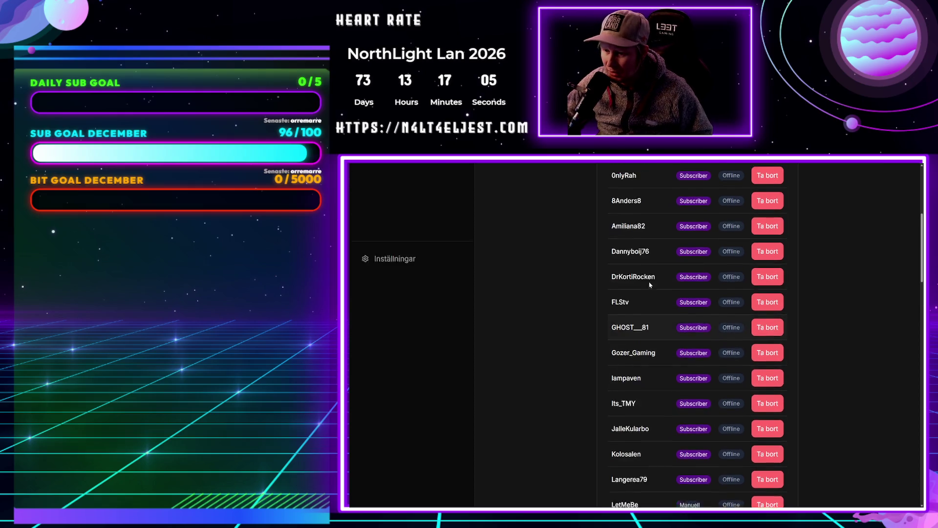
{"action": "scroll", "coordinate": [644, 292], "scroll_direction": "down", "scroll_amount": 6}
{"action": "scroll", "coordinate": [638, 307], "scroll_direction": "down", "scroll_amount": 4}
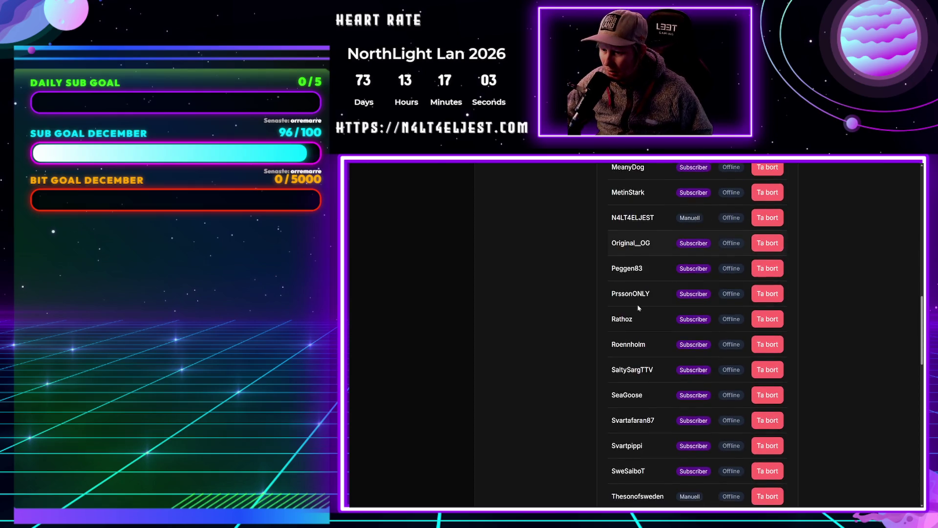
{"action": "scroll", "coordinate": [633, 291], "scroll_direction": "down", "scroll_amount": 3}
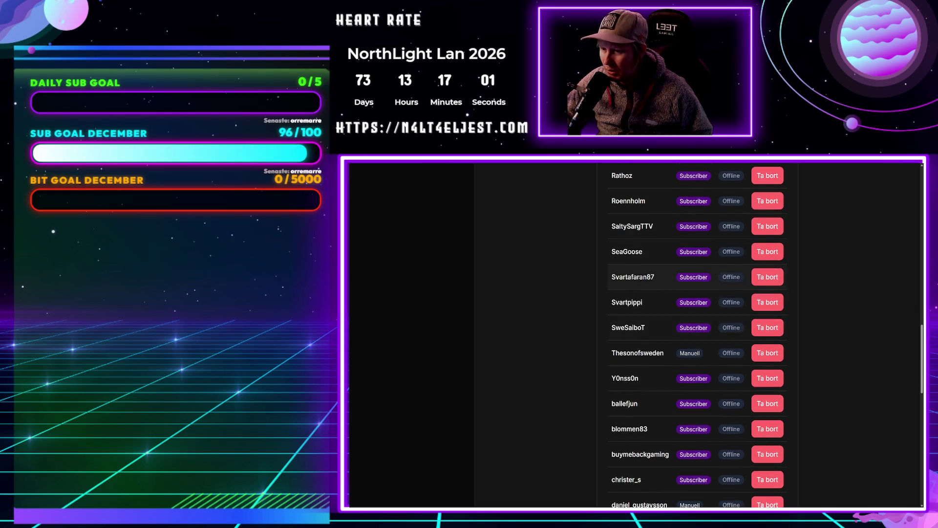
{"action": "left_click_drag", "start_coordinate": [666, 281], "coordinate": [609, 282]}
{"action": "left_click", "coordinate": [610, 283]}
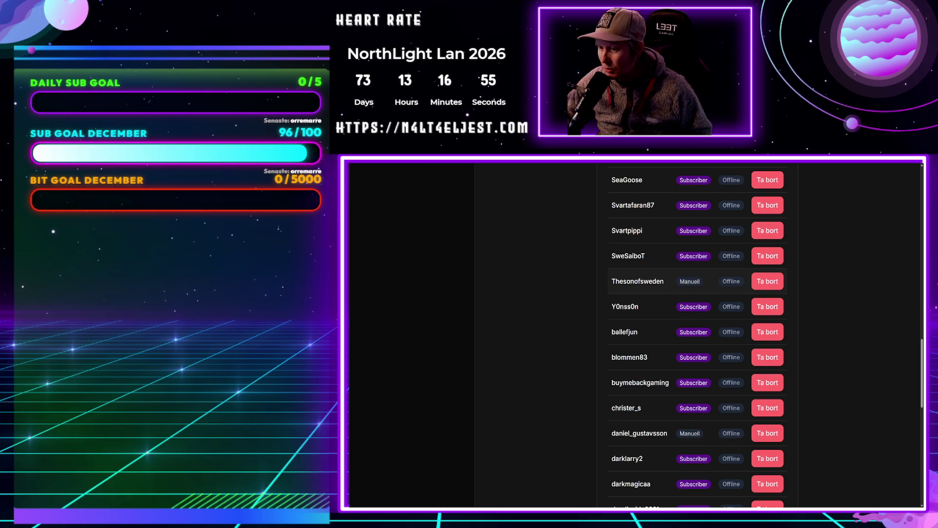
{"action": "scroll", "coordinate": [625, 281], "scroll_direction": "down", "scroll_amount": 6}
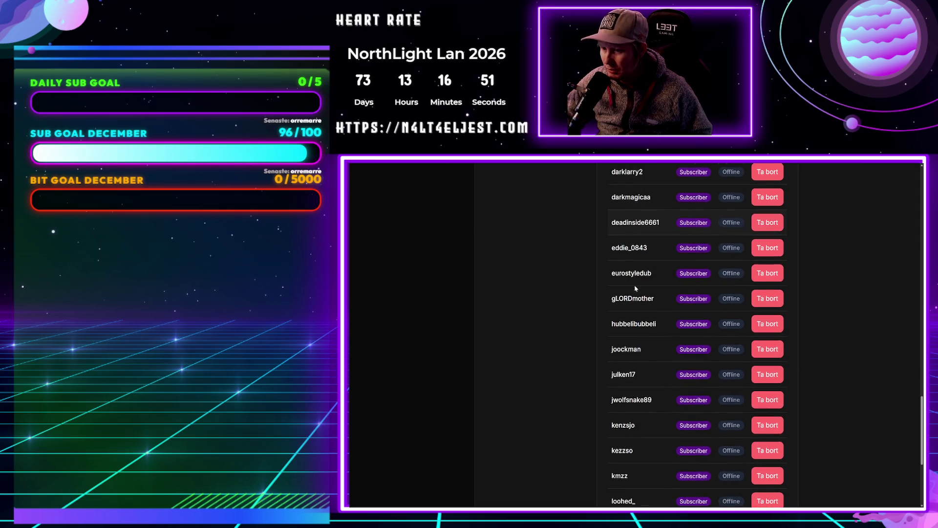
{"action": "scroll", "coordinate": [638, 283], "scroll_direction": "down", "scroll_amount": 4}
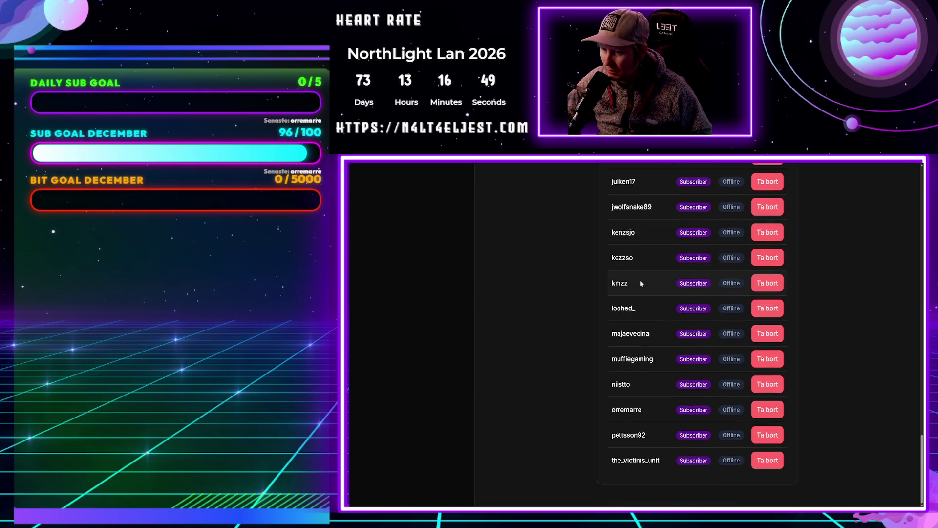
{"action": "double_click", "coordinate": [635, 460]}
{"action": "left_click", "coordinate": [601, 409]}
{"action": "scroll", "coordinate": [602, 392], "scroll_direction": "up", "scroll_amount": 10}
{"action": "scroll", "coordinate": [601, 391], "scroll_direction": "up", "scroll_amount": 15}
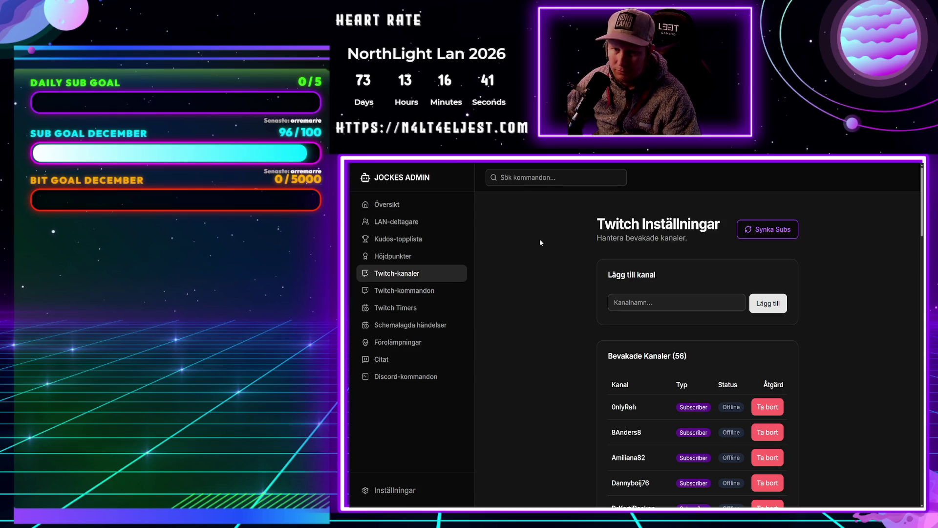
Zoom the admin page out to about 75%, go fullscreen, and switch to Midsommarmordet
{"action": "key", "text": "ctrl+minus"}
{"action": "key", "text": "ctrl+minus"}
{"action": "key", "text": "F11"}
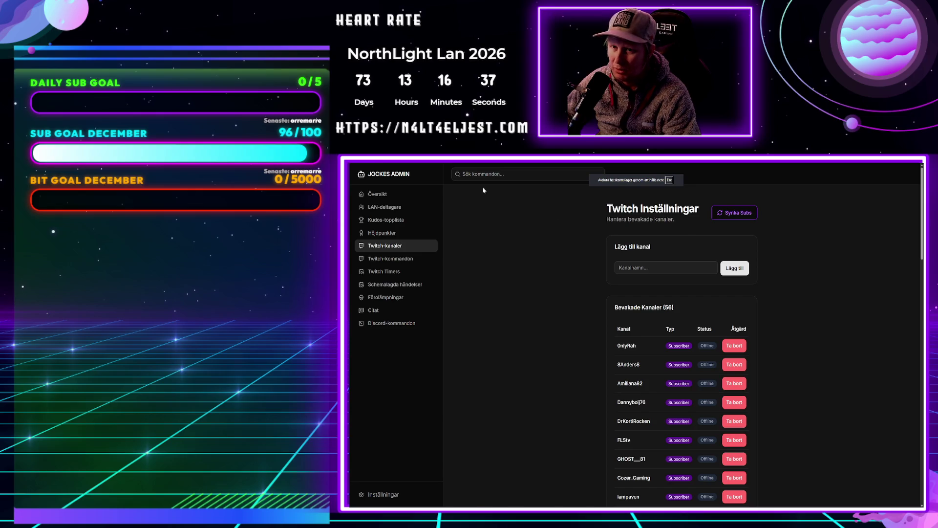
{"action": "key", "text": "alt+Tab"}
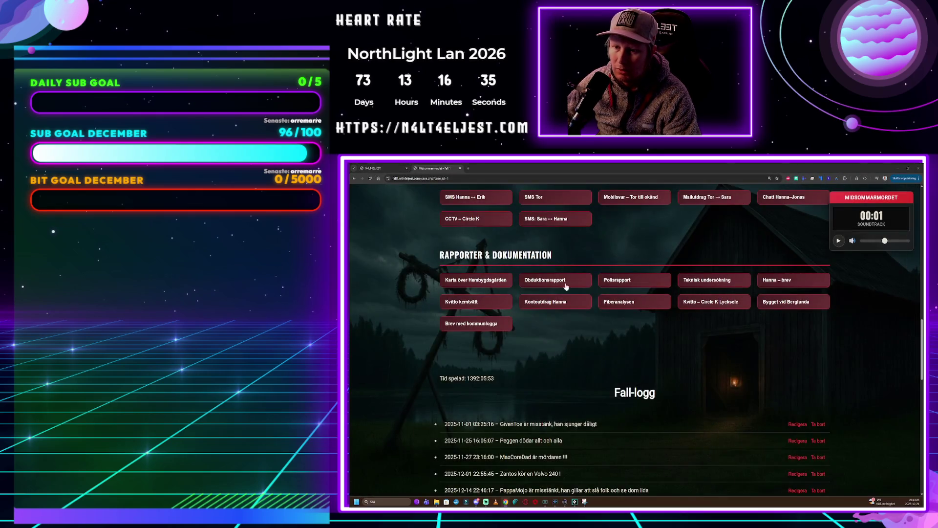
Check the other open site tab, then close the Midsommarmordet tab
{"action": "scroll", "coordinate": [563, 279], "scroll_direction": "up", "scroll_amount": 15}
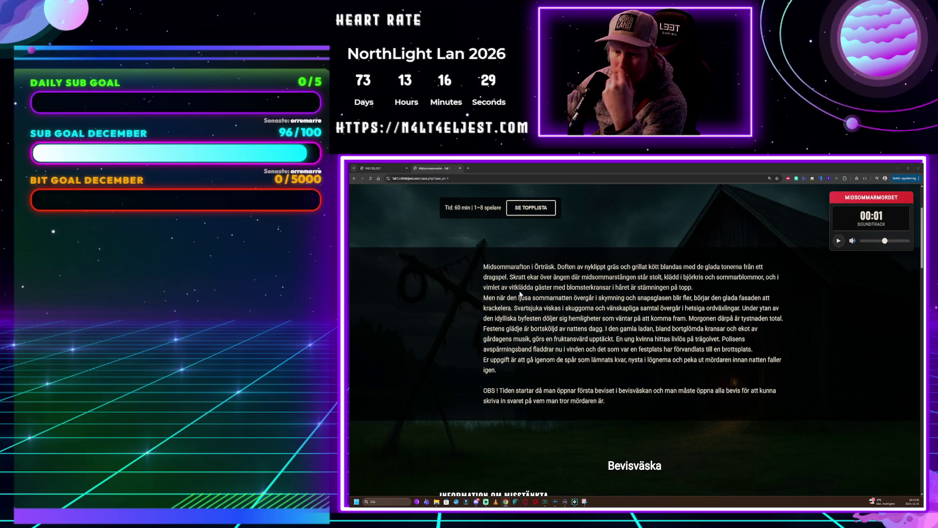
{"action": "left_click", "coordinate": [391, 169]}
{"action": "left_click", "coordinate": [427, 169]}
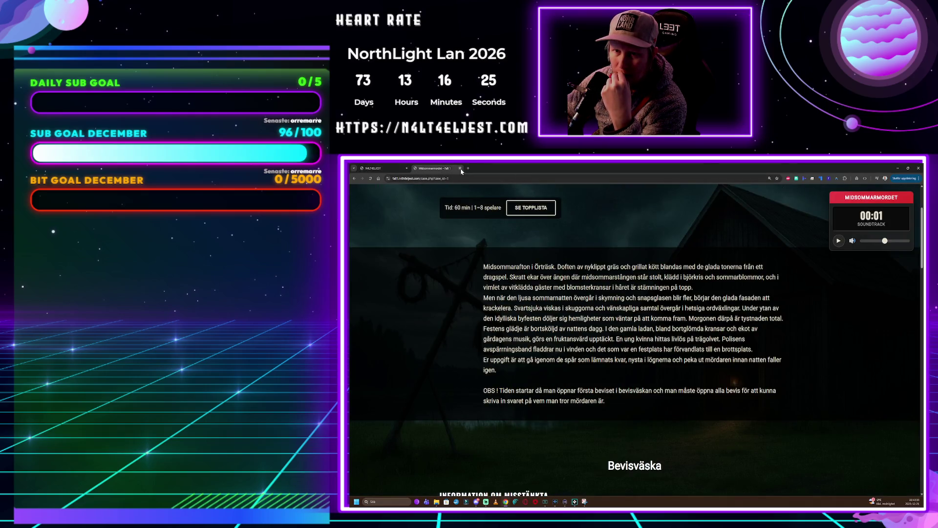
{"action": "left_click", "coordinate": [460, 168]}
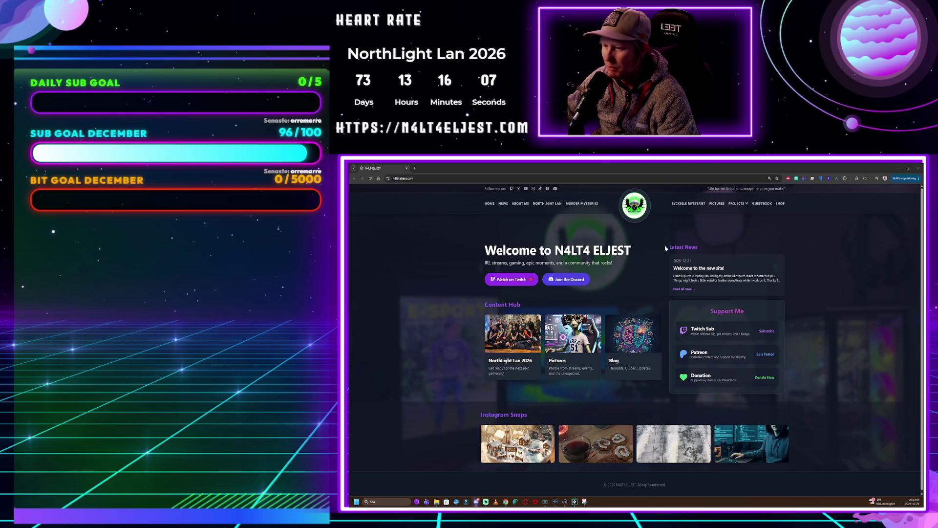
Open the GÄSTBOK guestbook page and scroll through it
{"action": "left_click", "coordinate": [760, 205]}
{"action": "scroll", "coordinate": [635, 342], "scroll_direction": "down", "scroll_amount": 3}
{"action": "scroll", "coordinate": [635, 342], "scroll_direction": "up", "scroll_amount": 3}
{"action": "scroll", "coordinate": [641, 335], "scroll_direction": "down", "scroll_amount": 2}
{"action": "scroll", "coordinate": [641, 335], "scroll_direction": "up", "scroll_amount": 2}
Focus the guestbook's Twitch name field and message box, then return to GameMaker
{"action": "left_click", "coordinate": [635, 330]}
{"action": "key", "text": "Tab"}
{"action": "key", "text": "Tab"}
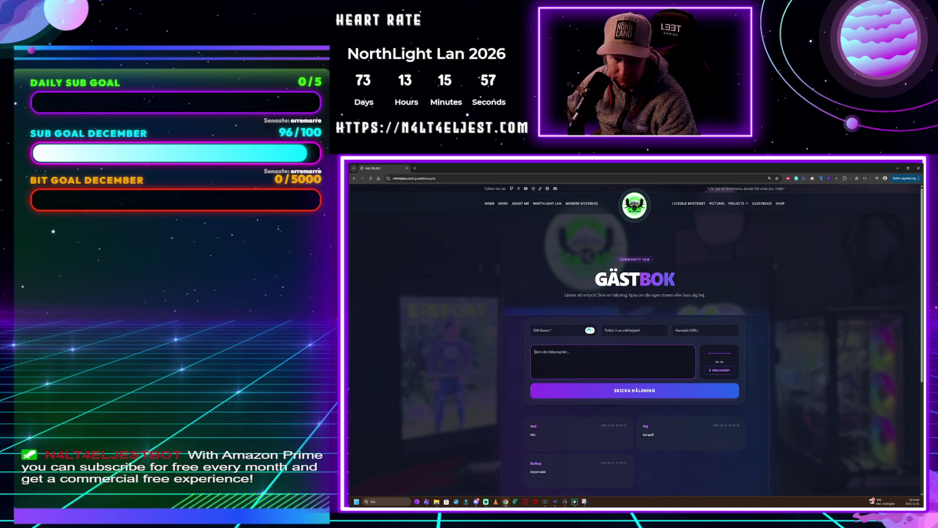
{"action": "key", "text": "alt+Tab"}
{"action": "key", "text": "alt+Tab"}
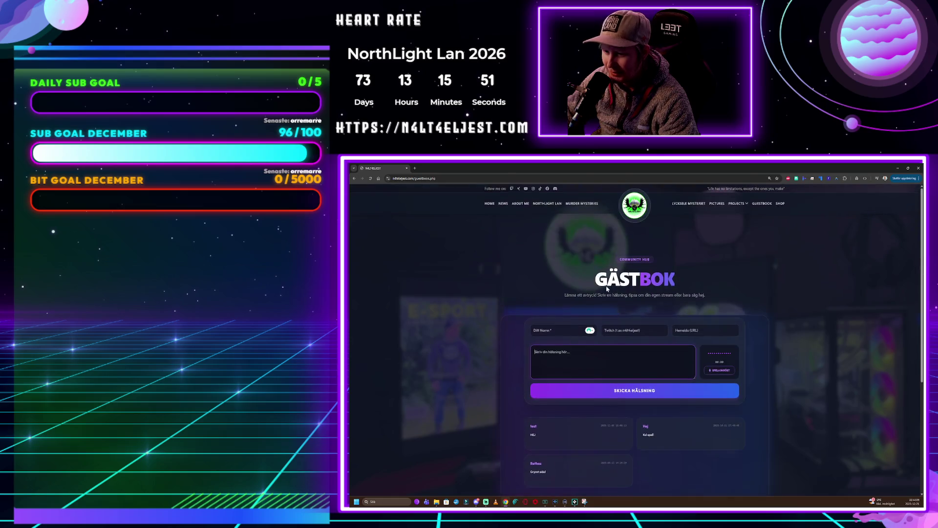
{"action": "key", "text": "alt+Tab"}
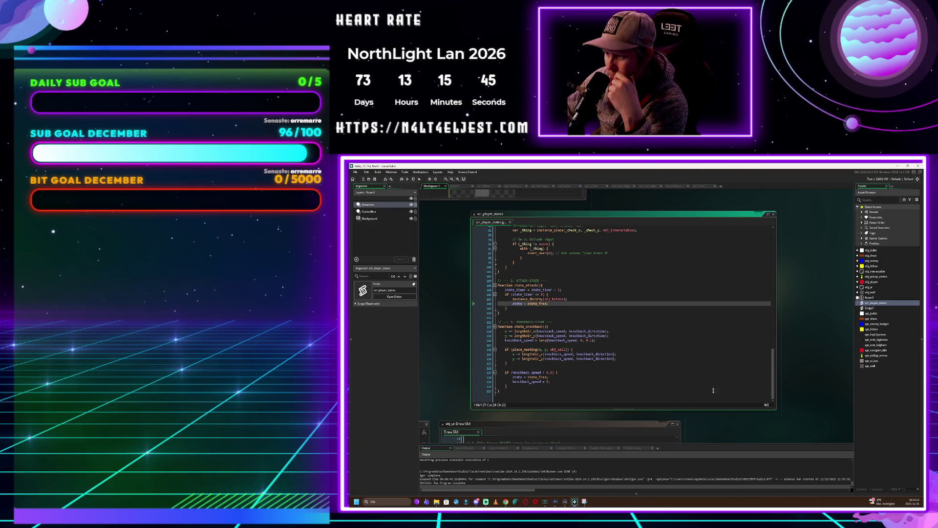
{"action": "scroll", "coordinate": [787, 310], "scroll_direction": "up", "scroll_amount": 1}
{"action": "scroll", "coordinate": [787, 310], "scroll_direction": "down", "scroll_amount": 1}
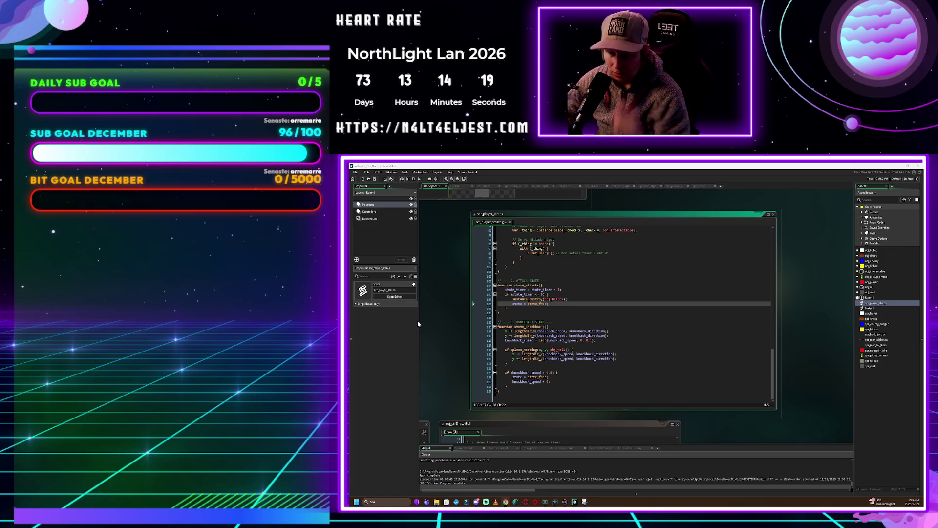
Scroll down to the obj_ui Draw GUI code that draws the weapon icon and cooldown bar
{"action": "scroll", "coordinate": [443, 365], "scroll_direction": "down", "scroll_amount": 3}
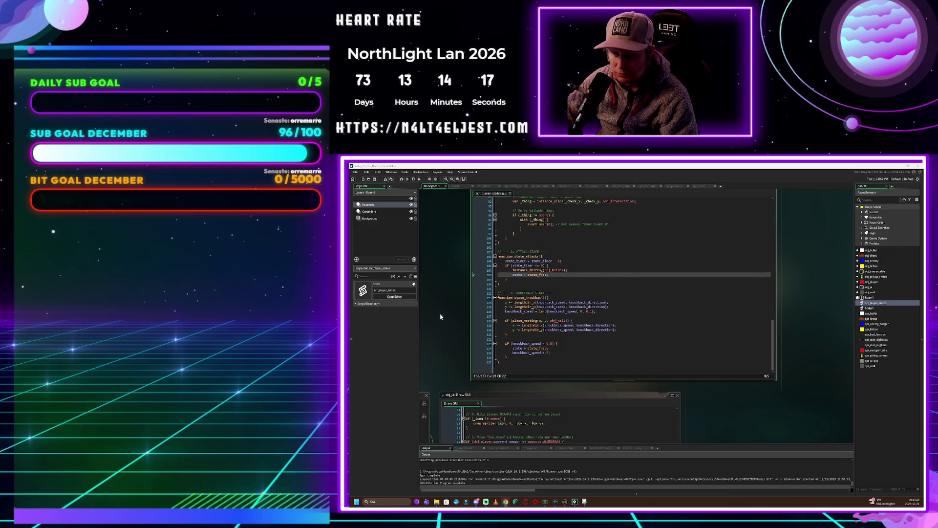
{"action": "scroll", "coordinate": [720, 364], "scroll_direction": "down", "scroll_amount": 2}
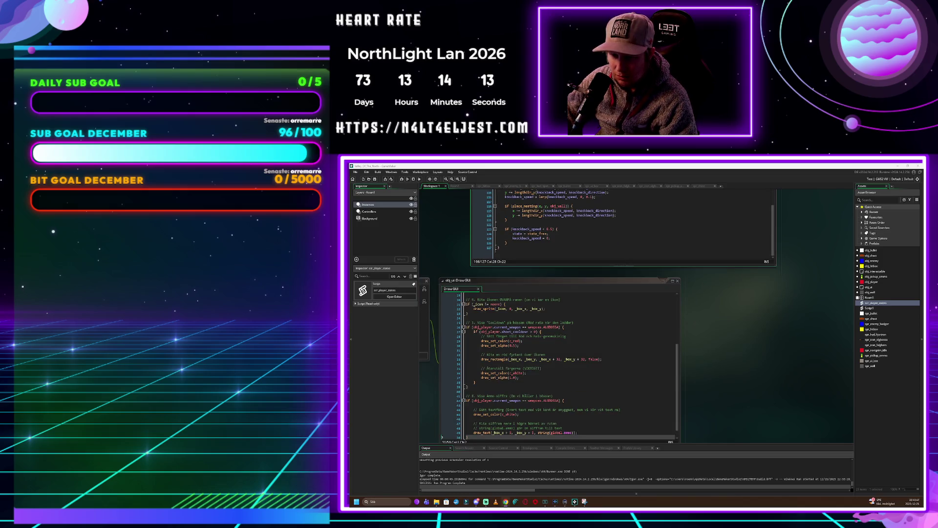
{"action": "mouse_move", "coordinate": [511, 341]}
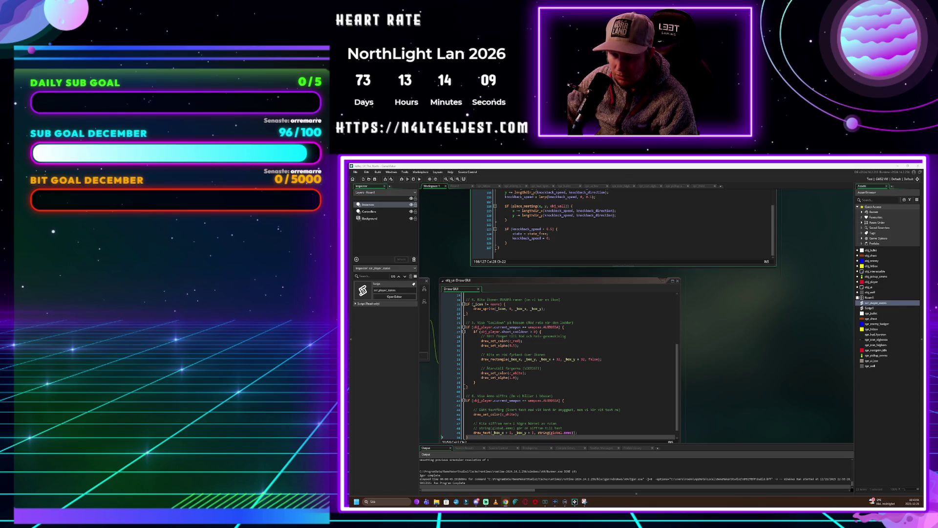
{"action": "scroll", "coordinate": [737, 352], "scroll_direction": "down", "scroll_amount": 2}
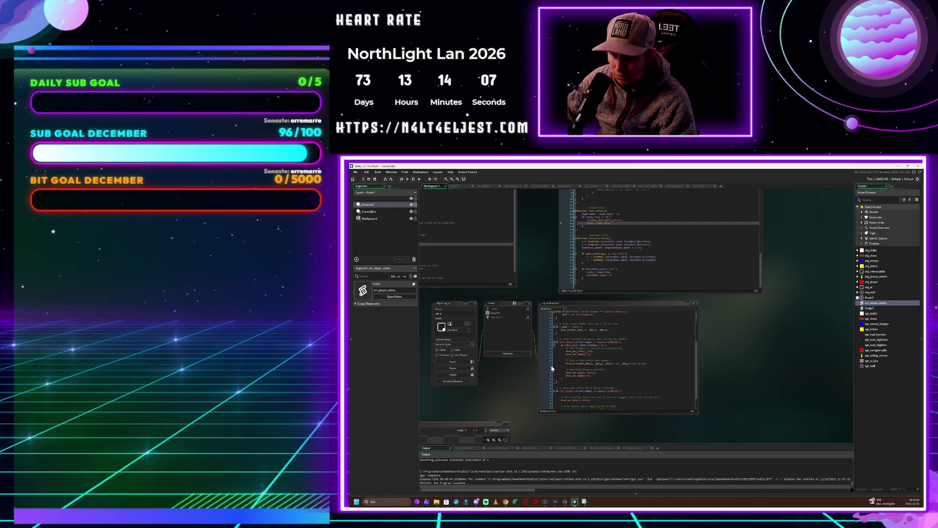
Return to the code workspace after the test run and reopen the scr_player_states script
{"action": "scroll", "coordinate": [569, 367], "scroll_direction": "up", "scroll_amount": 2}
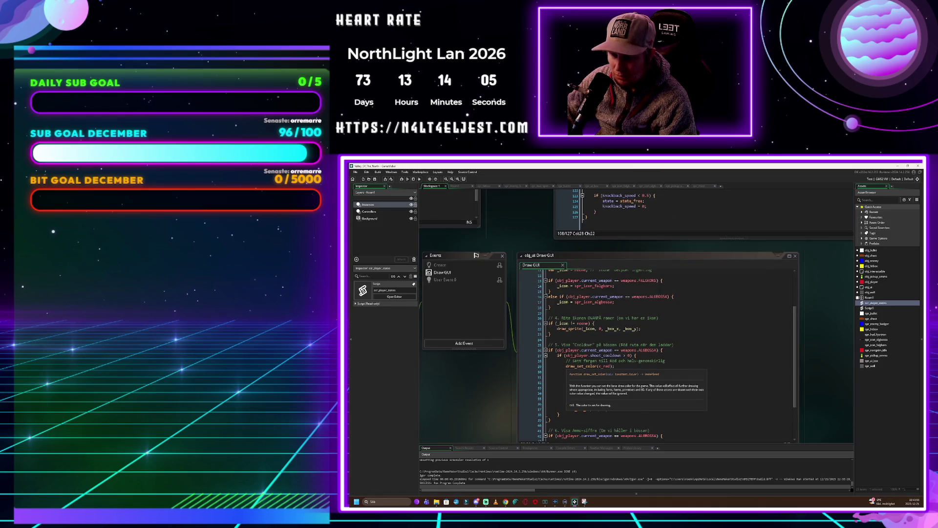
{"action": "scroll", "coordinate": [569, 367], "scroll_direction": "up", "scroll_amount": 2}
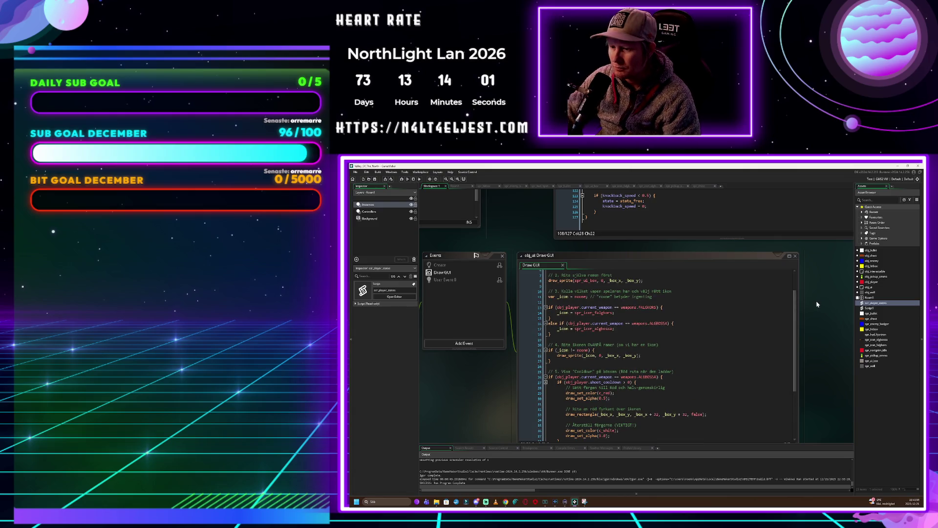
{"action": "scroll", "coordinate": [816, 304], "scroll_direction": "down", "scroll_amount": 3}
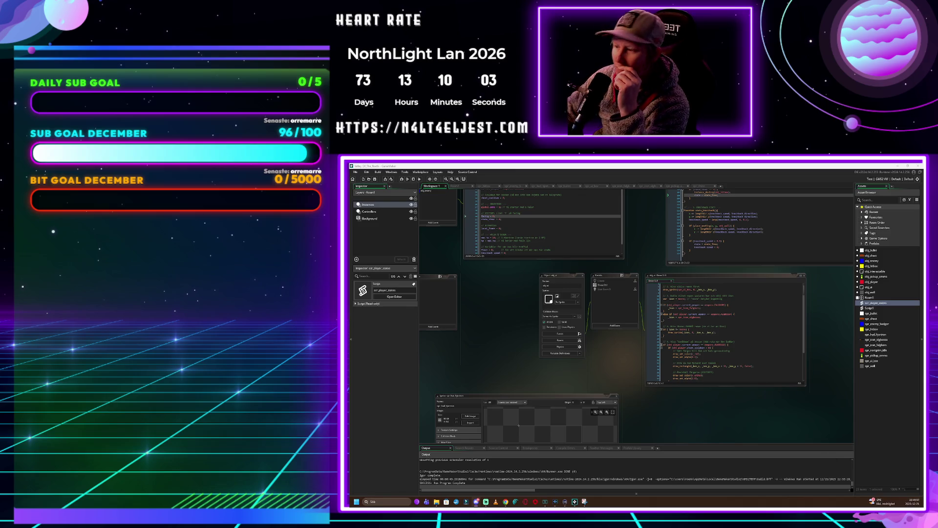
{"action": "double_click", "coordinate": [876, 303]}
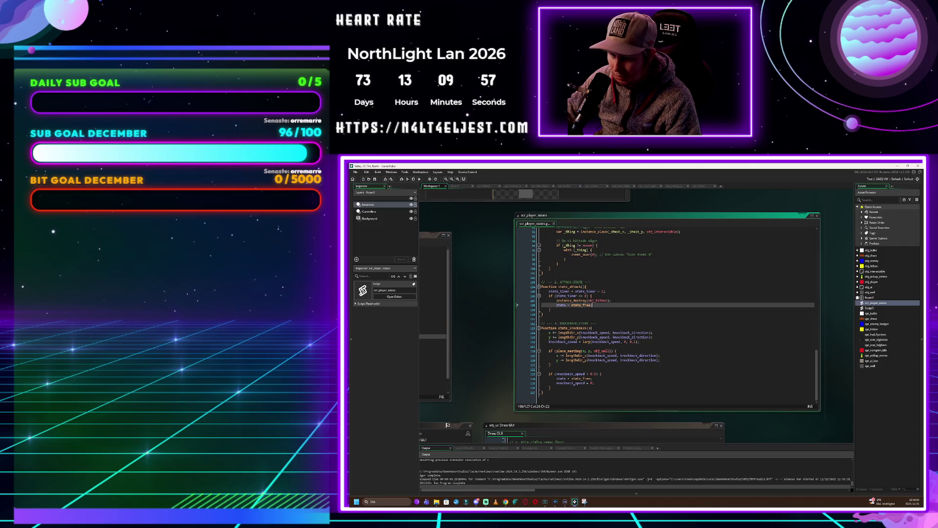
Replace the whole state_knockback function with the pasted wall-aware knockback code
{"action": "left_click", "coordinate": [517, 324]}
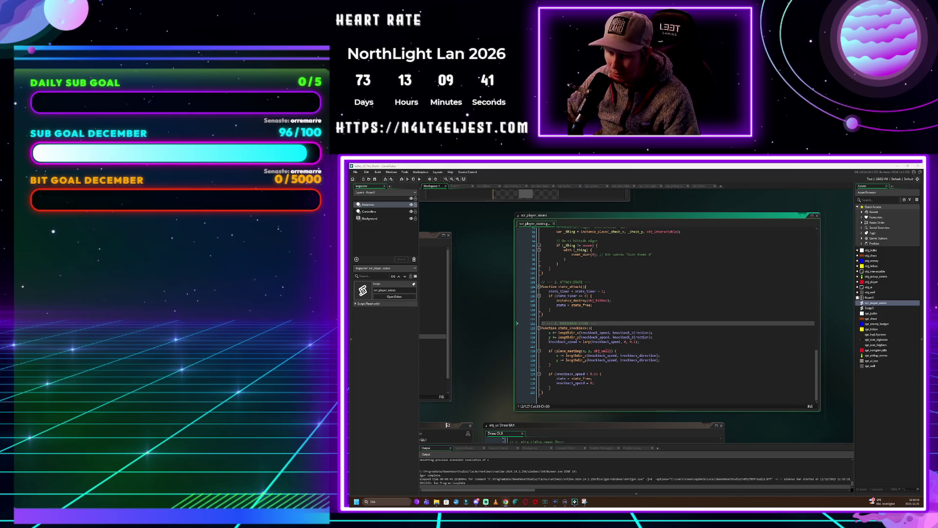
{"action": "left_click_drag", "start_coordinate": [544, 392], "coordinate": [529, 326]}
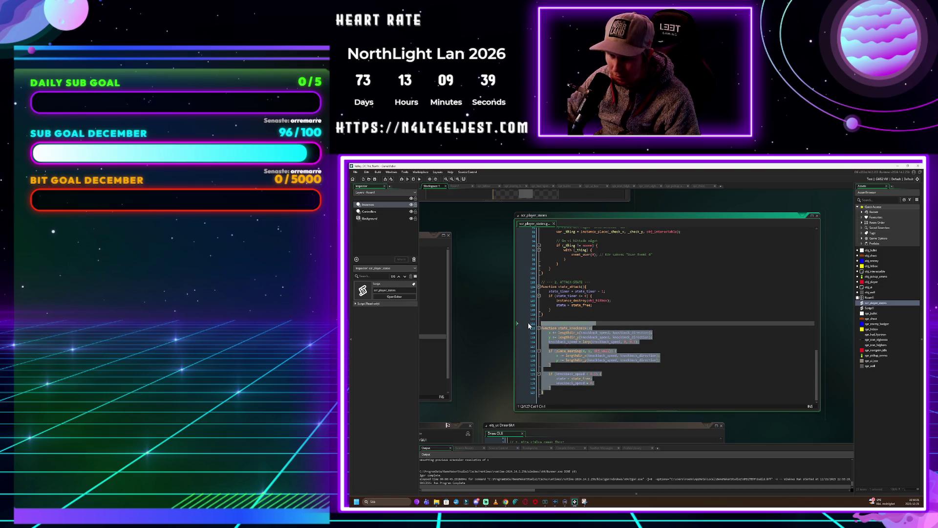
{"action": "key", "text": "ctrl+v"}
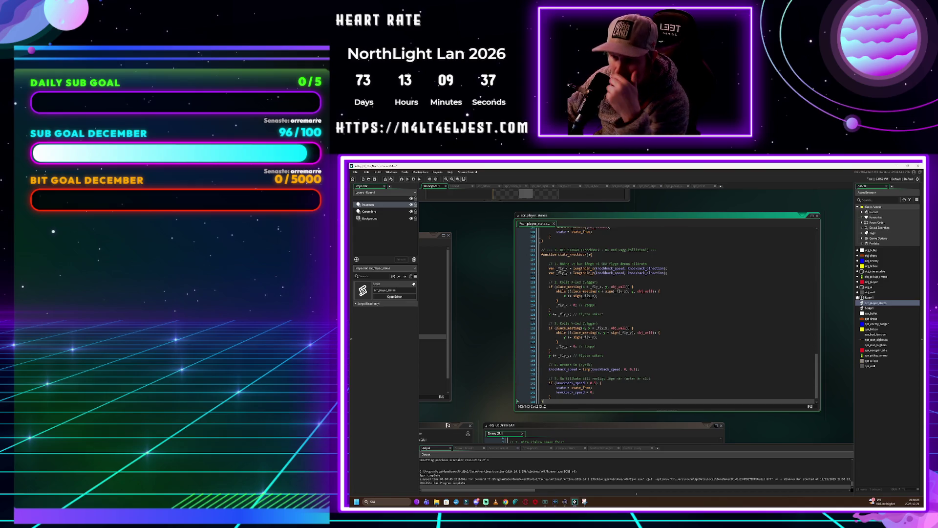
{"action": "scroll", "coordinate": [664, 312], "scroll_direction": "up", "scroll_amount": 1}
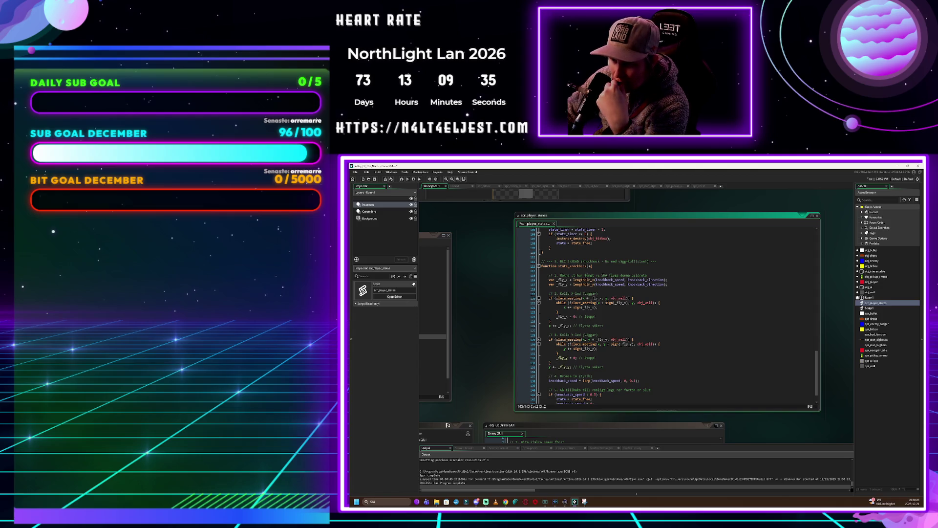
{"action": "scroll", "coordinate": [664, 313], "scroll_direction": "down", "scroll_amount": 1}
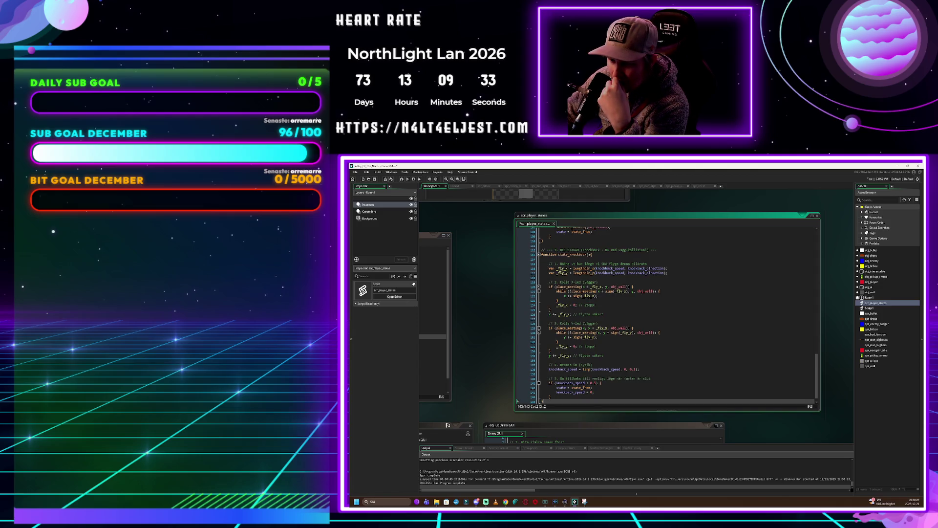
{"action": "scroll", "coordinate": [664, 312], "scroll_direction": "down", "scroll_amount": 1}
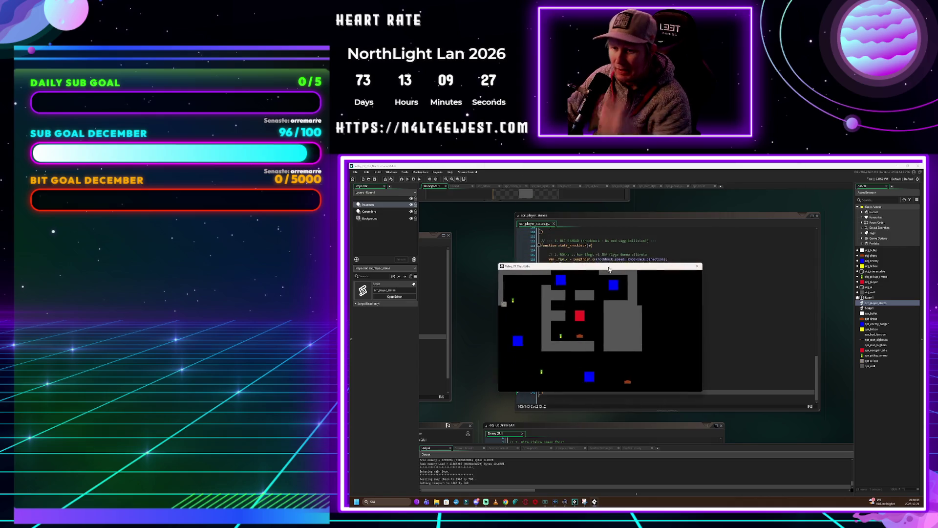
Steer the player into the blue enemies to test knockback, then close the game window
{"action": "key", "text": "d"}
{"action": "key", "text": "d"}
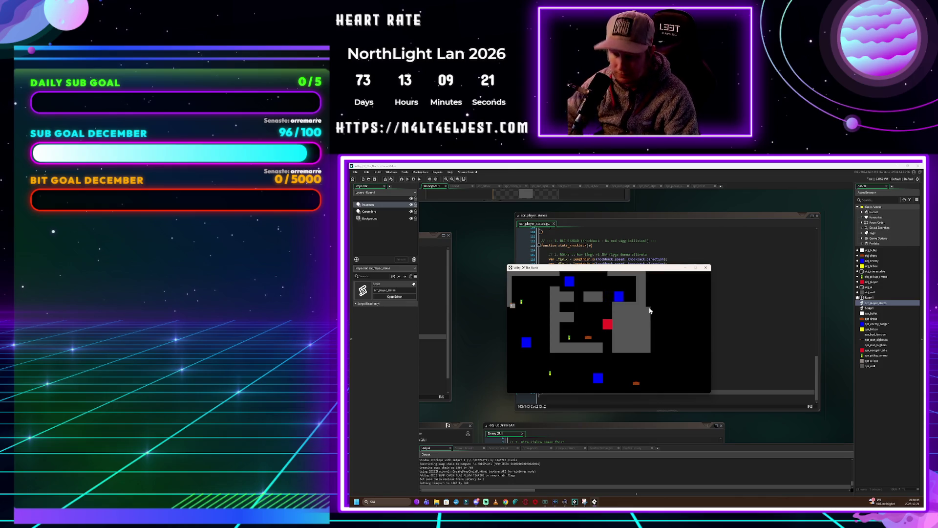
{"action": "key", "text": "s"}
{"action": "key", "text": "s"}
{"action": "key", "text": "d"}
{"action": "key", "text": "d"}
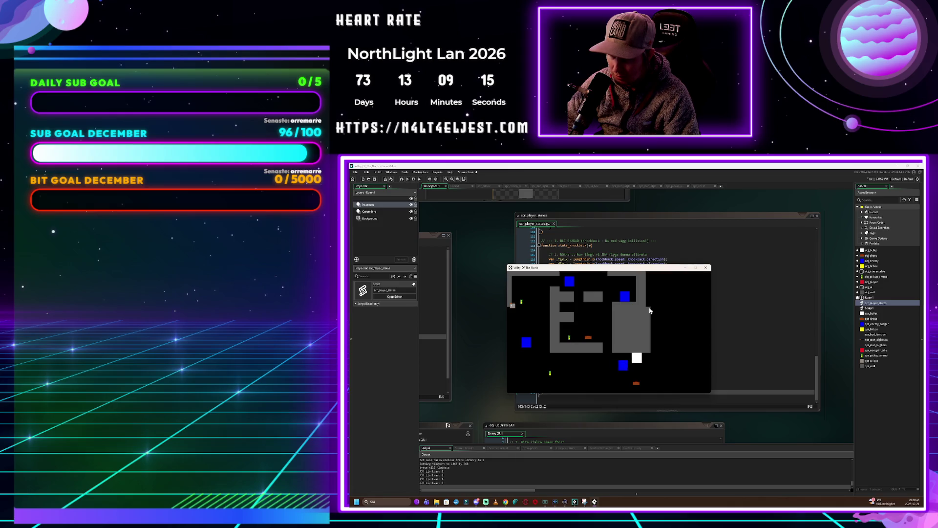
{"action": "key", "text": "s"}
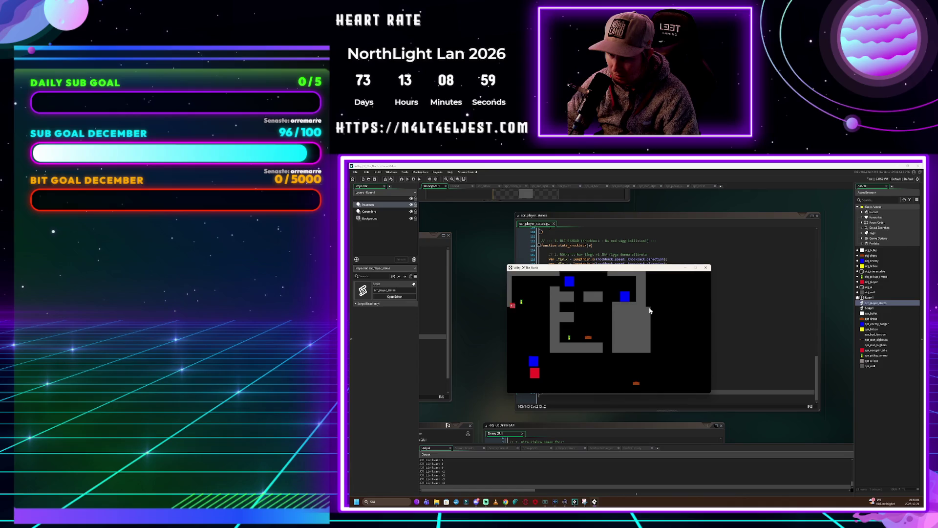
{"action": "key", "text": "d"}
{"action": "key", "text": "d"}
{"action": "key", "text": "d"}
{"action": "key", "text": "d"}
{"action": "key", "text": "a"}
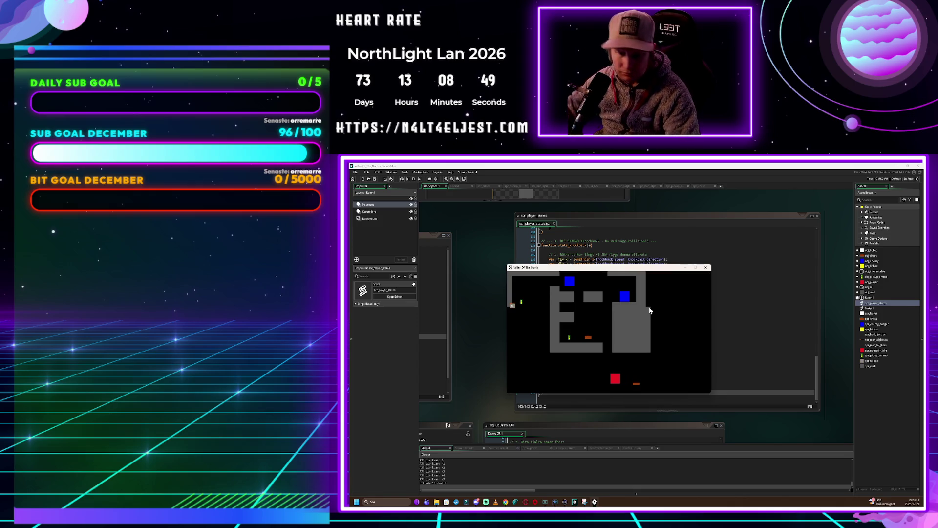
{"action": "left_click", "coordinate": [705, 268]}
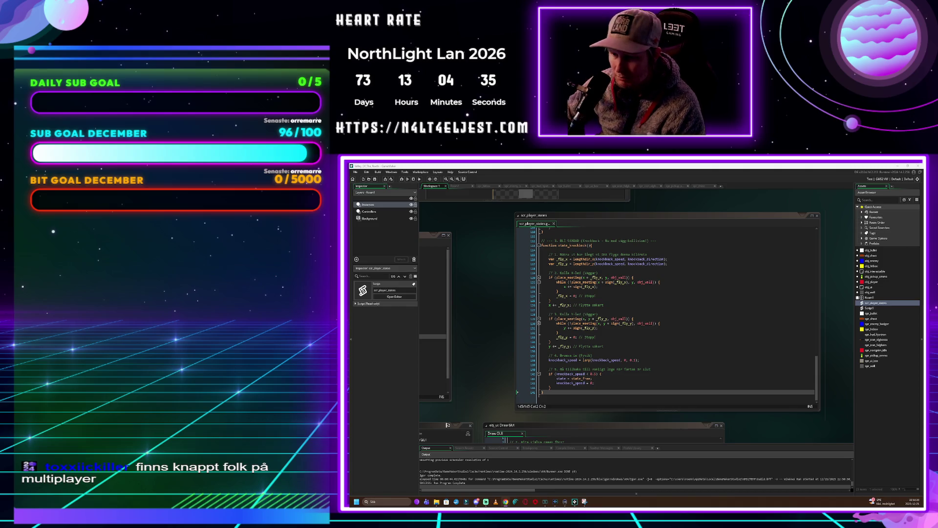
{"action": "scroll", "coordinate": [665, 313], "scroll_direction": "up", "scroll_amount": 2}
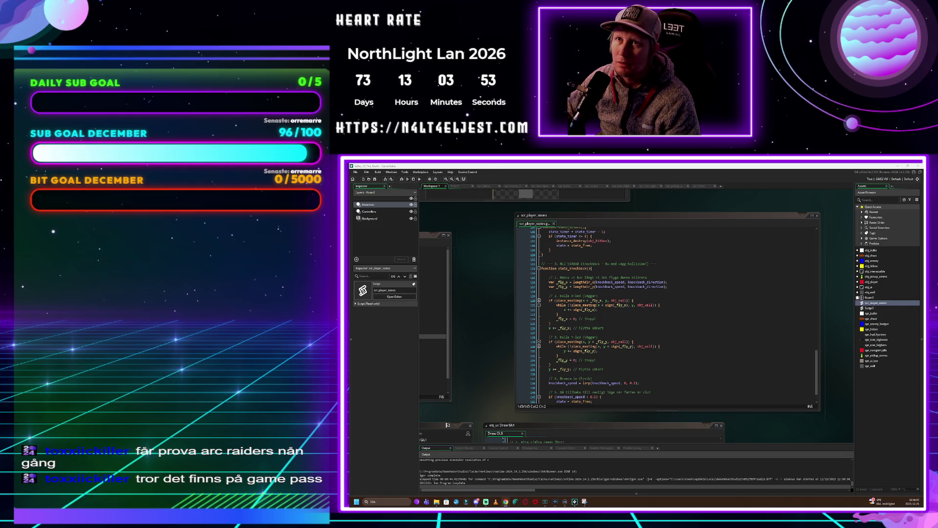
{"action": "left_click", "coordinate": [878, 399]}
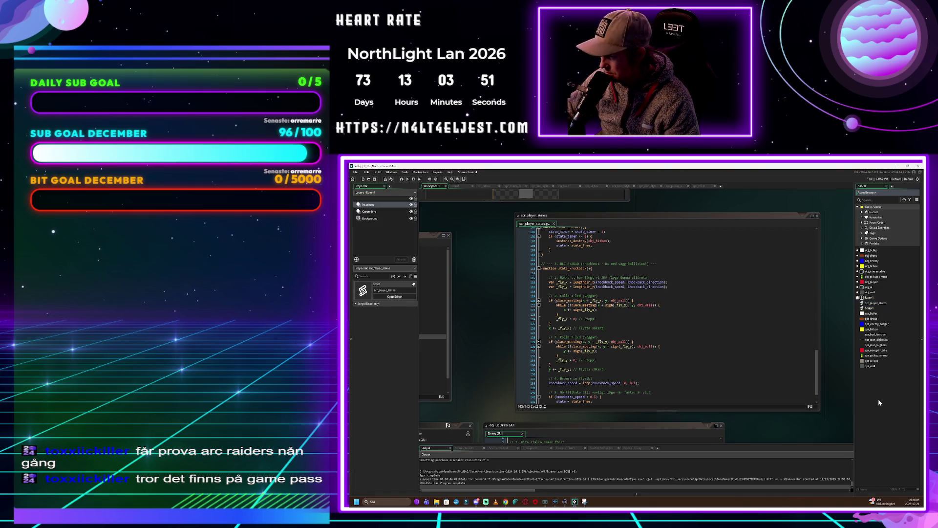
Create a new sprite named spr_pickup_hpotion and open its empty image for drawing
{"action": "right_click", "coordinate": [877, 397]}
{"action": "mouse_move", "coordinate": [895, 400]}
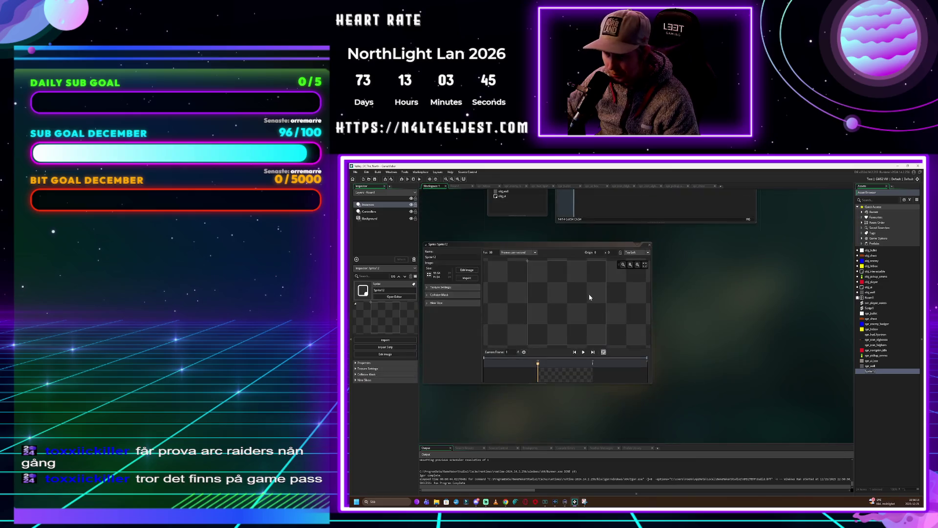
{"action": "left_click", "coordinate": [428, 264]}
{"action": "left_click", "coordinate": [438, 256]}
{"action": "type", "text": "spr_pickup_hpotion"}
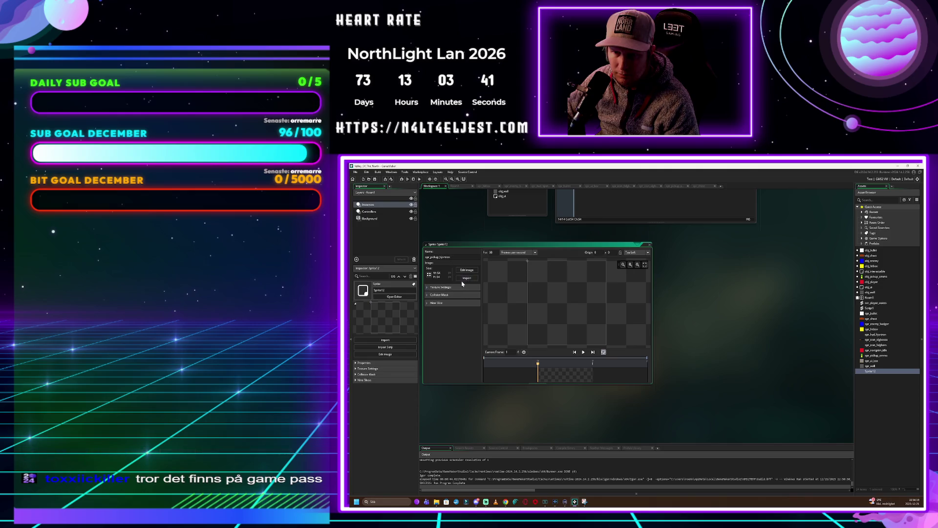
{"action": "left_click", "coordinate": [467, 270]}
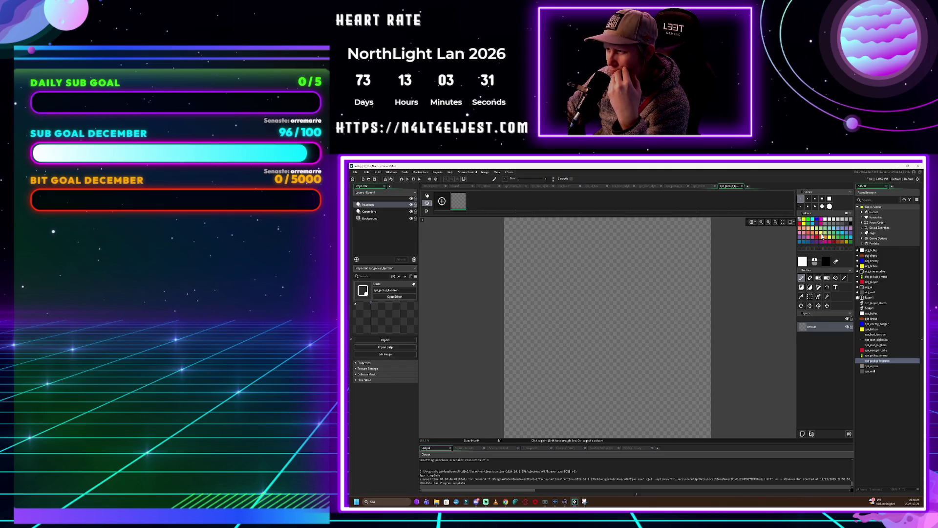
Draw an orange rounded outline with a handle on each side and fill it orange
{"action": "left_click", "coordinate": [822, 239]}
{"action": "mouse_move", "coordinate": [587, 283]}
{"action": "left_mouse_down"}
{"action": "mouse_move", "coordinate": [562, 286]}
{"action": "mouse_move", "coordinate": [556, 327]}
{"action": "mouse_move", "coordinate": [593, 344]}
{"action": "left_mouse_up"}
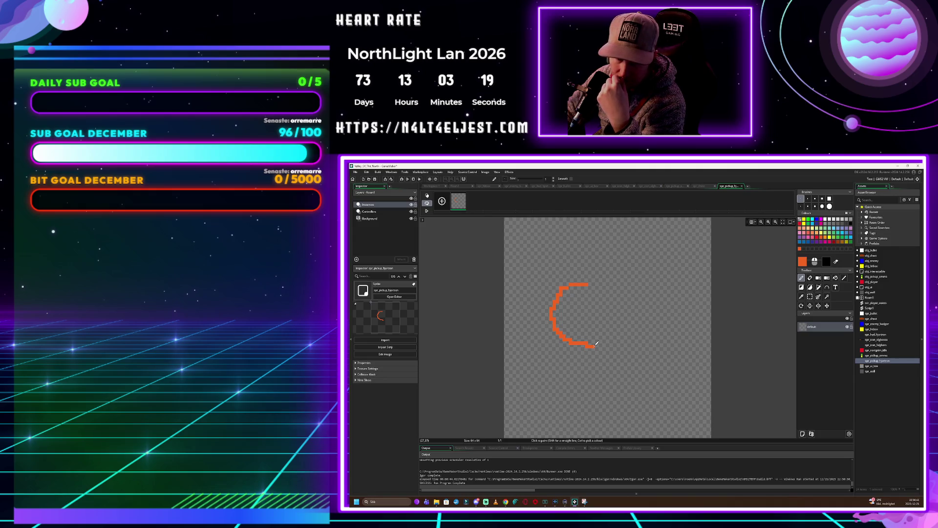
{"action": "mouse_move", "coordinate": [597, 344]}
{"action": "left_mouse_down"}
{"action": "mouse_move", "coordinate": [630, 321]}
{"action": "mouse_move", "coordinate": [628, 302]}
{"action": "mouse_move", "coordinate": [615, 284]}
{"action": "mouse_move", "coordinate": [585, 280]}
{"action": "left_mouse_up"}
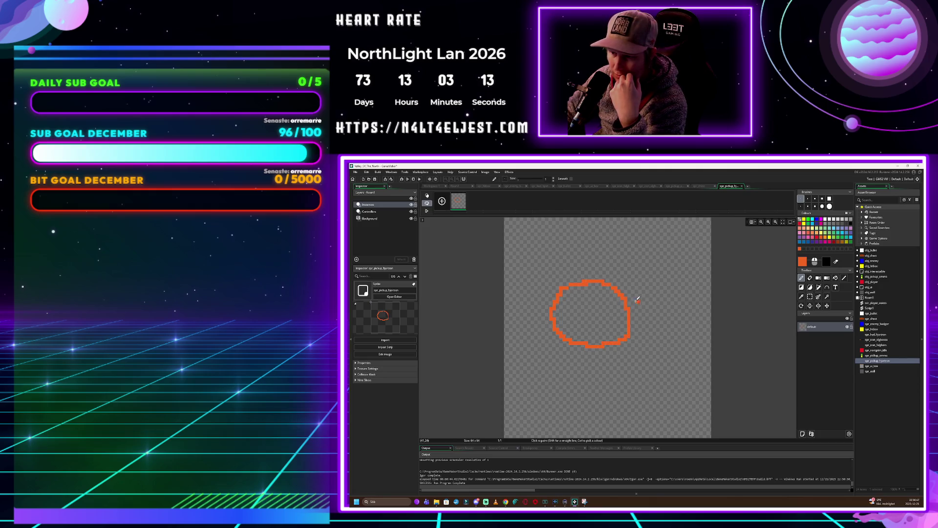
{"action": "mouse_move", "coordinate": [639, 297]}
{"action": "left_mouse_down"}
{"action": "mouse_move", "coordinate": [644, 306]}
{"action": "mouse_move", "coordinate": [632, 304]}
{"action": "mouse_move", "coordinate": [641, 308]}
{"action": "left_mouse_up"}
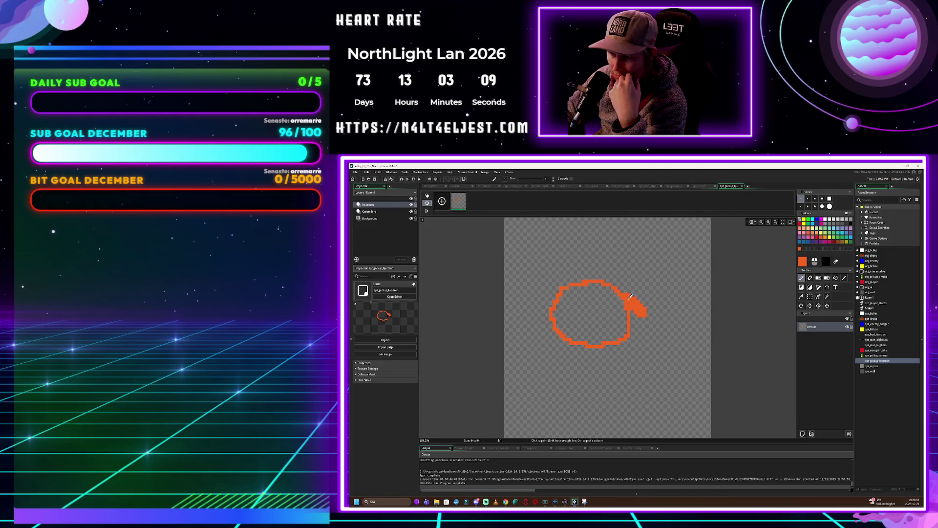
{"action": "mouse_move", "coordinate": [560, 294]}
{"action": "left_mouse_down"}
{"action": "mouse_move", "coordinate": [536, 314]}
{"action": "mouse_move", "coordinate": [558, 299]}
{"action": "left_mouse_up"}
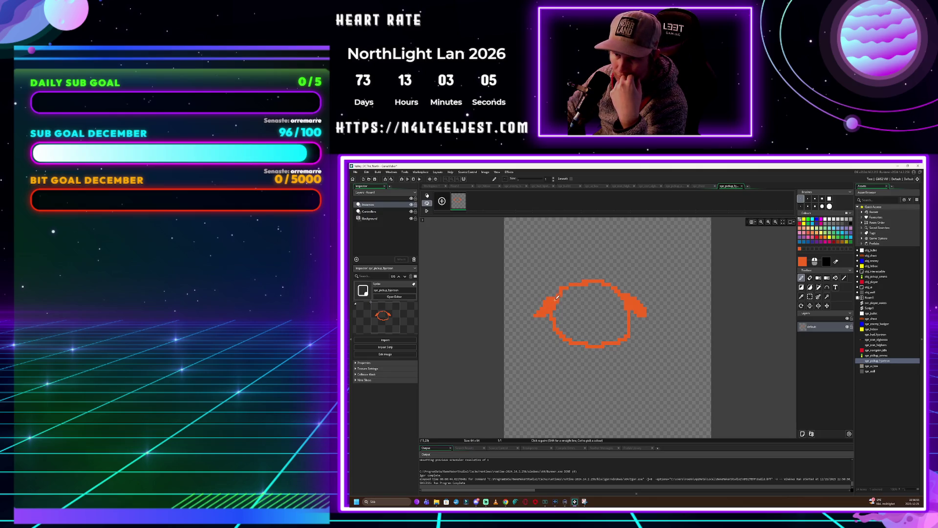
{"action": "left_click", "coordinate": [836, 279]}
{"action": "left_click", "coordinate": [610, 311]}
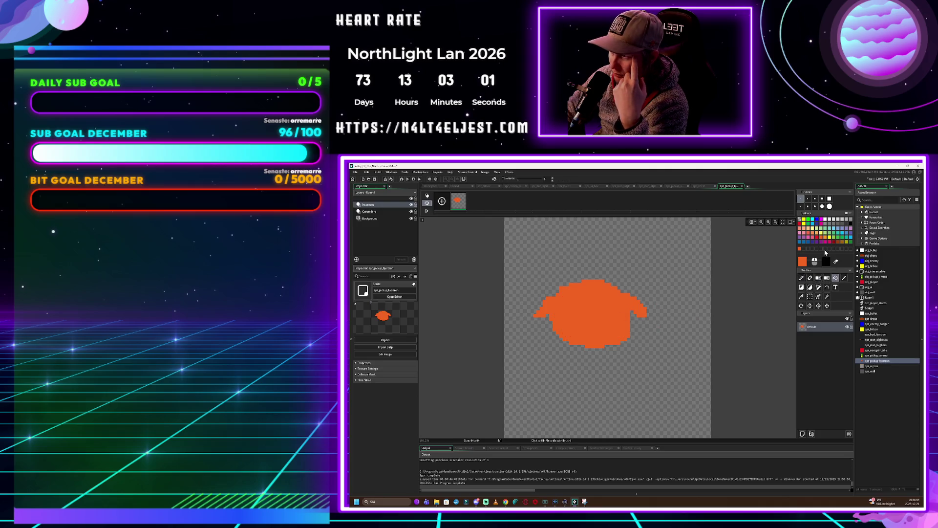
Paint red detail lines on the shape and trim the sprite to 35x28
{"action": "left_click", "coordinate": [816, 237]}
{"action": "left_click", "coordinate": [802, 278]}
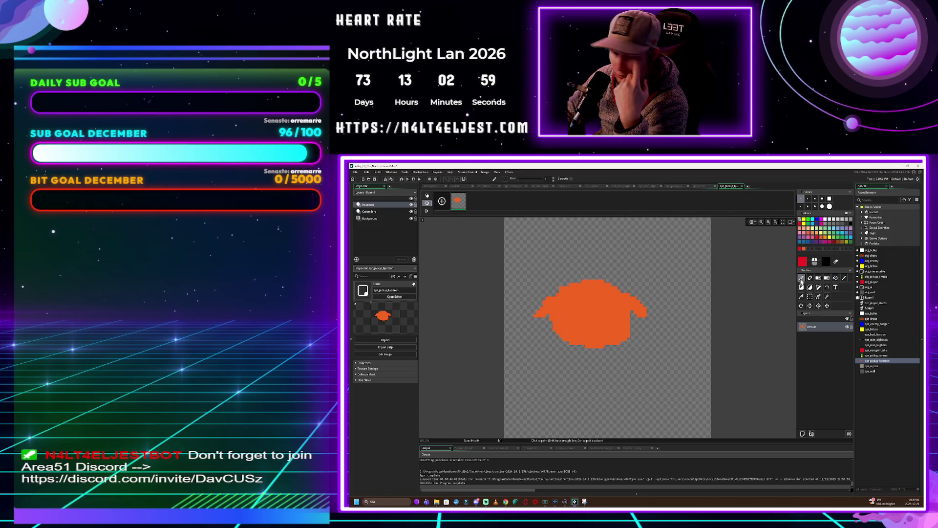
{"action": "mouse_move", "coordinate": [579, 291]}
{"action": "left_mouse_down"}
{"action": "mouse_move", "coordinate": [554, 310]}
{"action": "mouse_move", "coordinate": [592, 297]}
{"action": "mouse_move", "coordinate": [623, 310]}
{"action": "mouse_move", "coordinate": [592, 334]}
{"action": "mouse_move", "coordinate": [574, 327]}
{"action": "left_mouse_up"}
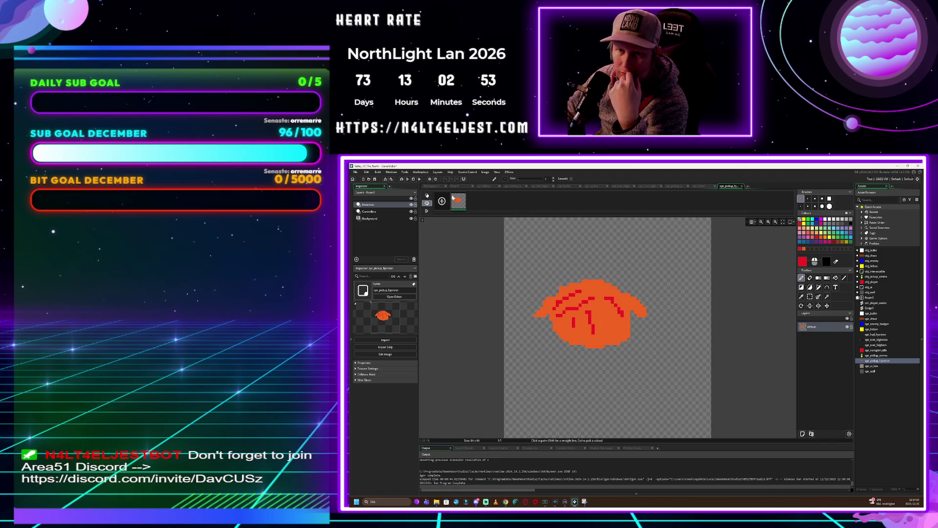
{"action": "left_click", "coordinate": [485, 172]}
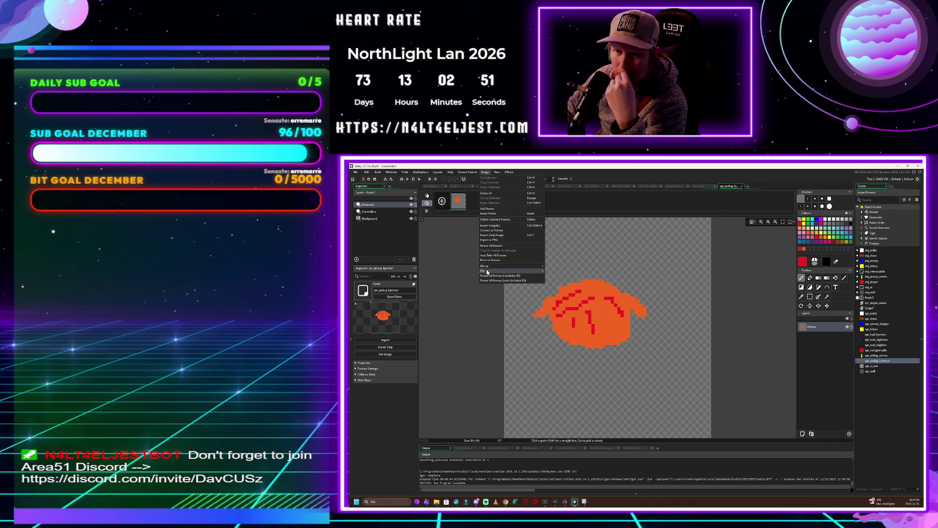
{"action": "left_click", "coordinate": [494, 255]}
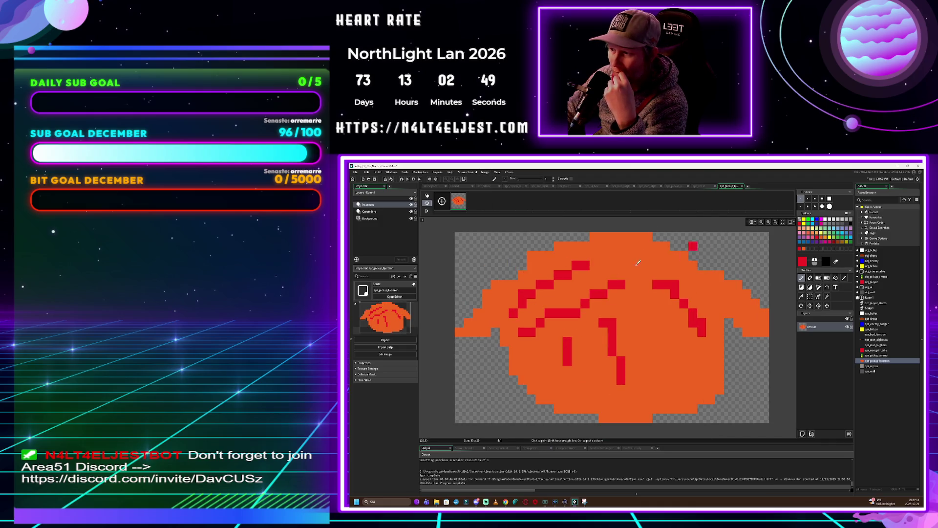
{"action": "double_click", "coordinate": [875, 362]}
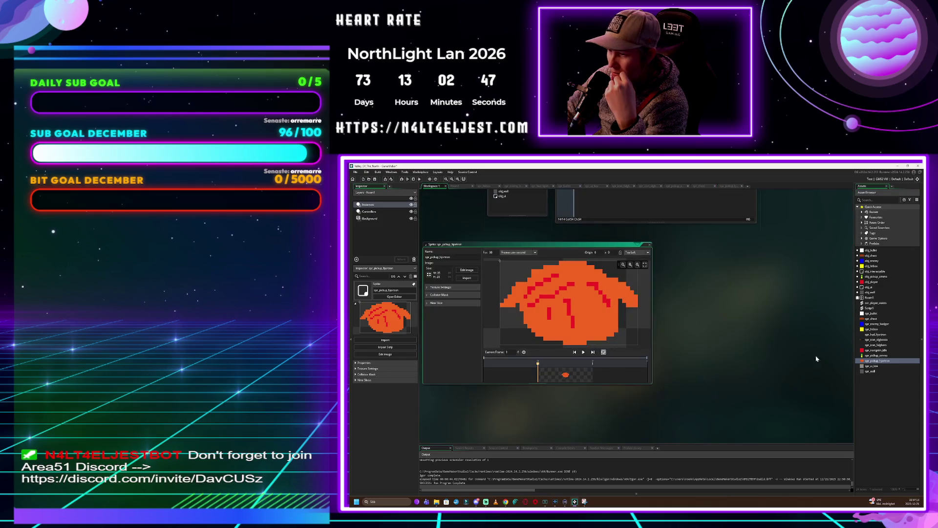
Set the pickup sprite's origin to Middle Centre
{"action": "left_click", "coordinate": [633, 253]}
{"action": "left_click", "coordinate": [634, 278]}
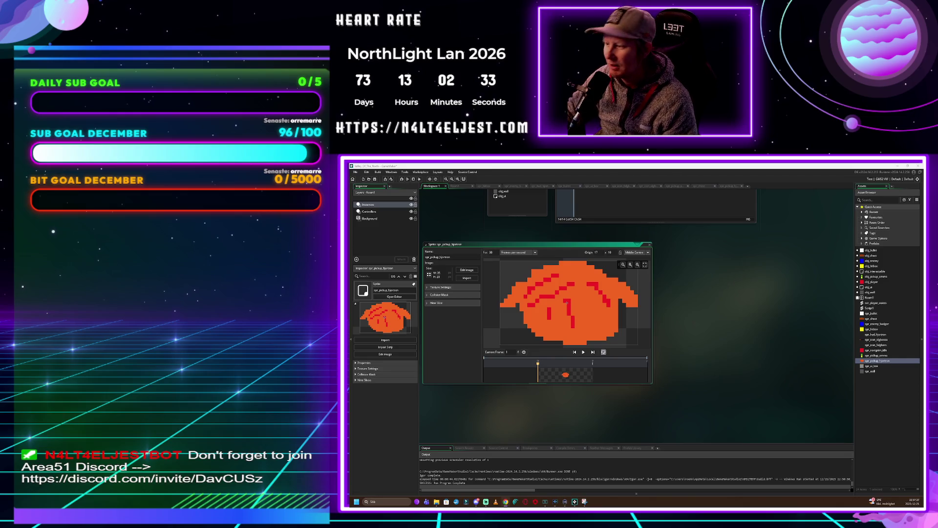
{"action": "left_click", "coordinate": [880, 416]}
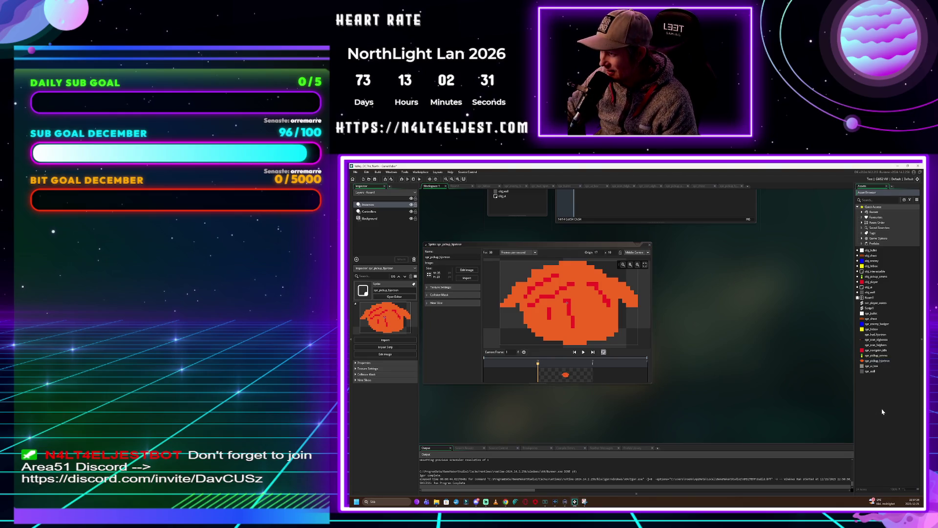
{"action": "right_click", "coordinate": [882, 411]}
Create a new object named obj_pickup_hjertron, leaving its sprite unassigned
{"action": "mouse_move", "coordinate": [884, 411]}
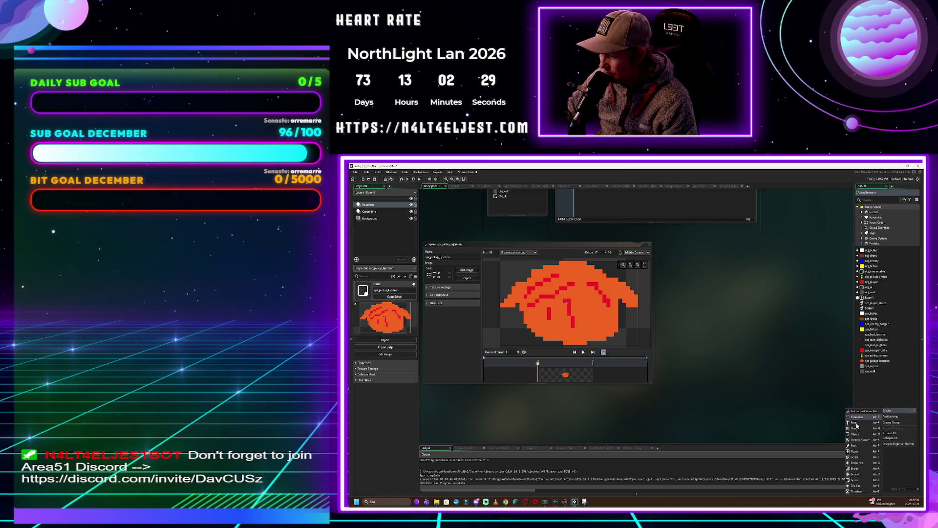
{"action": "left_click", "coordinate": [861, 434]}
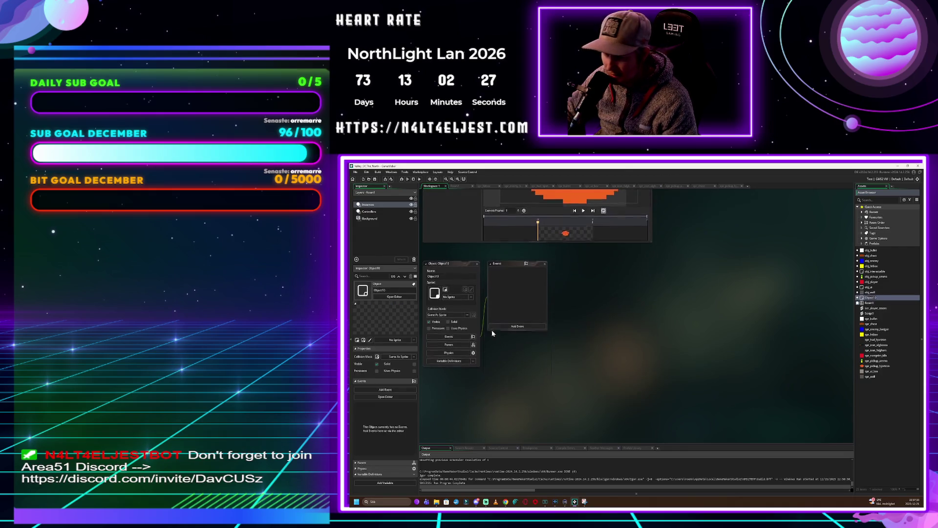
{"action": "type", "text": "obj_pickup_hjertron"}
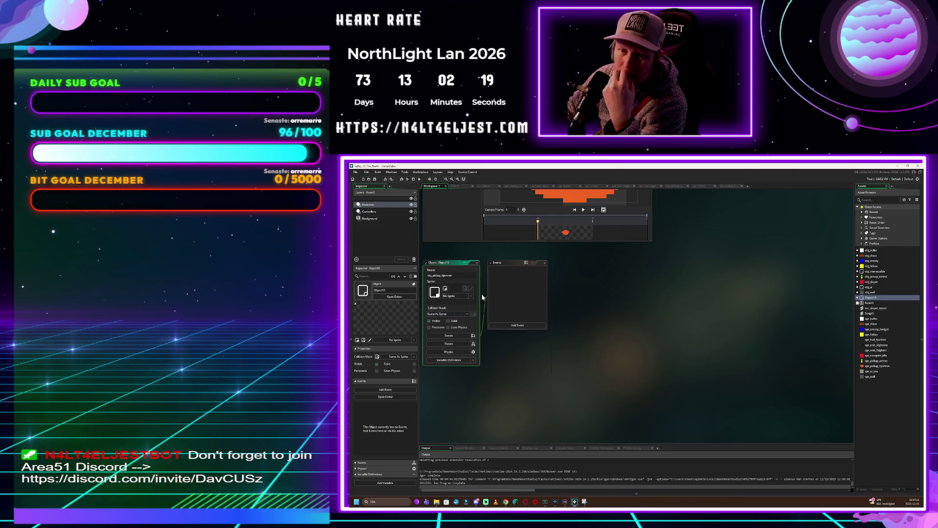
{"action": "key", "text": "Return"}
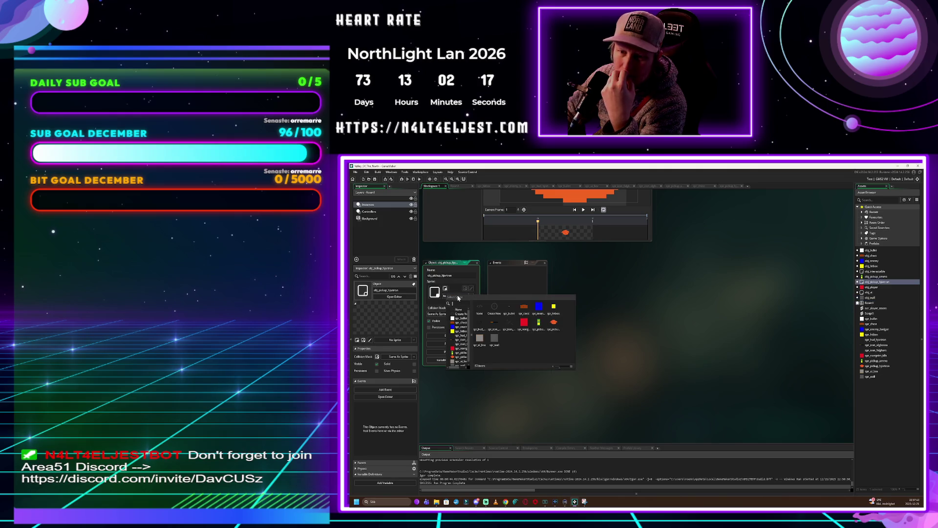
{"action": "left_click", "coordinate": [501, 273]}
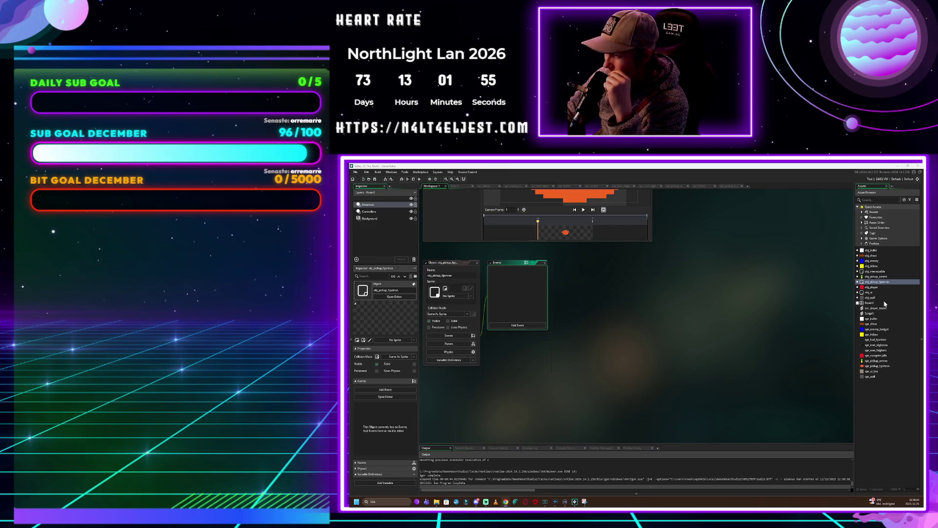
{"action": "left_click", "coordinate": [885, 289]}
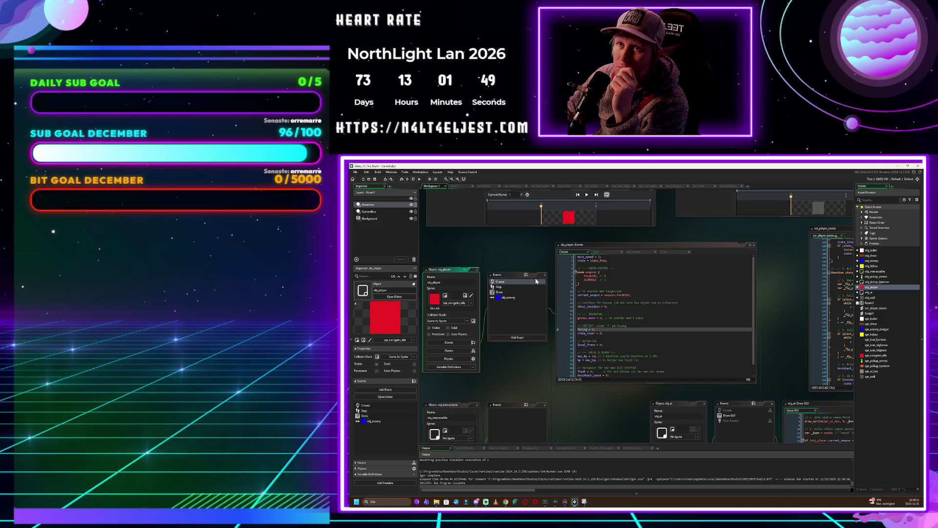
Add an obj_player collision event with the pickup, pasting HP-gain and instance_destroy code
{"action": "scroll", "coordinate": [664, 318], "scroll_direction": "down", "scroll_amount": 1}
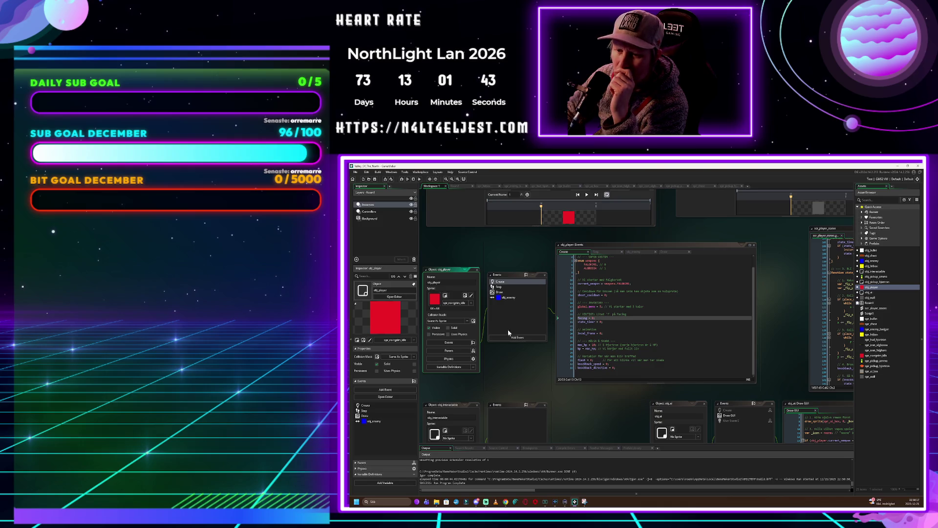
{"action": "left_click", "coordinate": [518, 337]}
{"action": "mouse_move", "coordinate": [538, 404]}
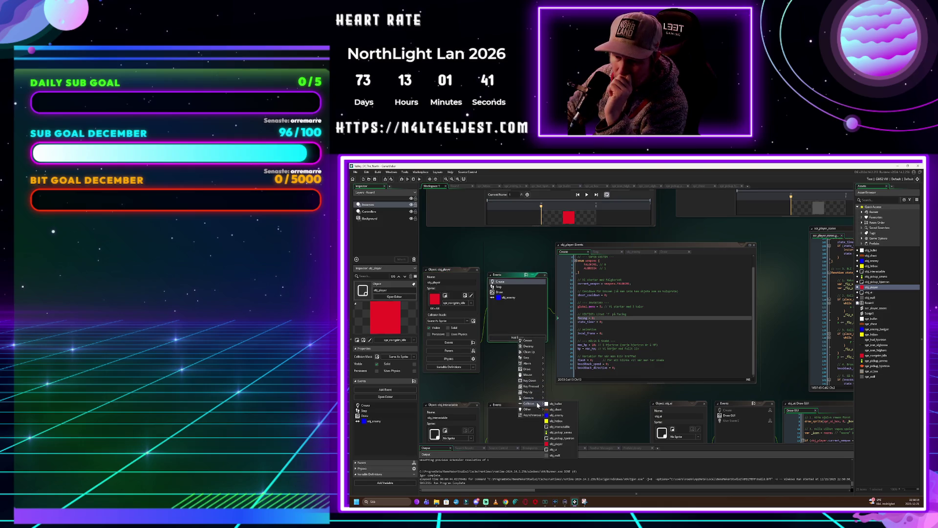
{"action": "left_click", "coordinate": [563, 442]}
{"action": "left_click", "coordinate": [664, 378]}
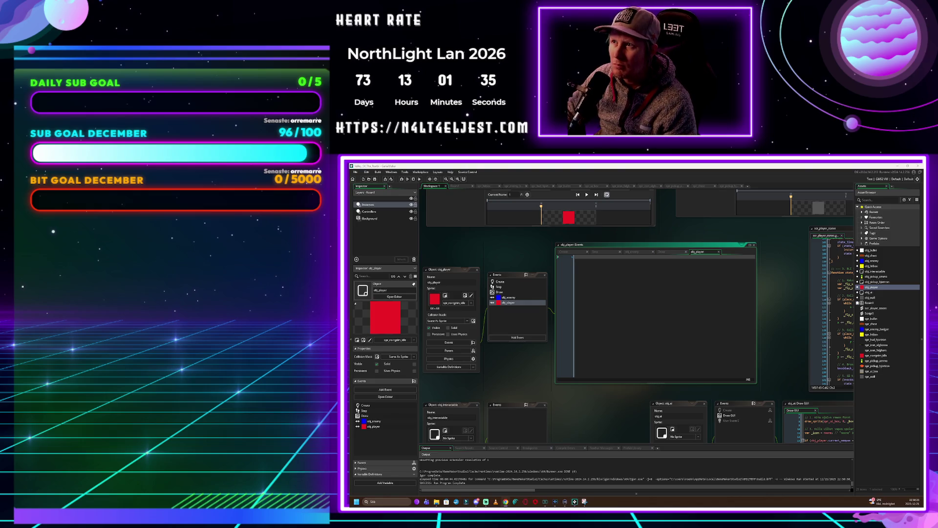
{"action": "key", "text": "ctrl+v"}
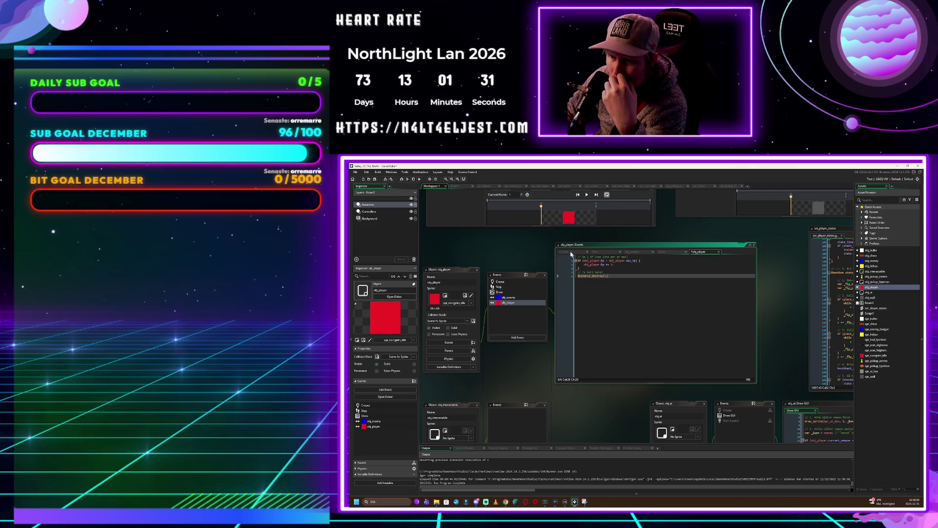
{"action": "left_click", "coordinate": [522, 326]}
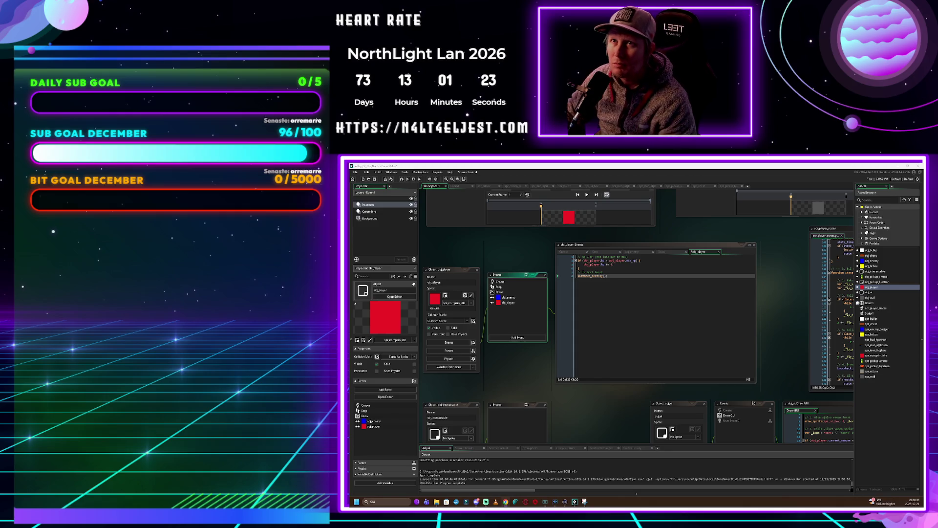
{"action": "right_click", "coordinate": [876, 420]}
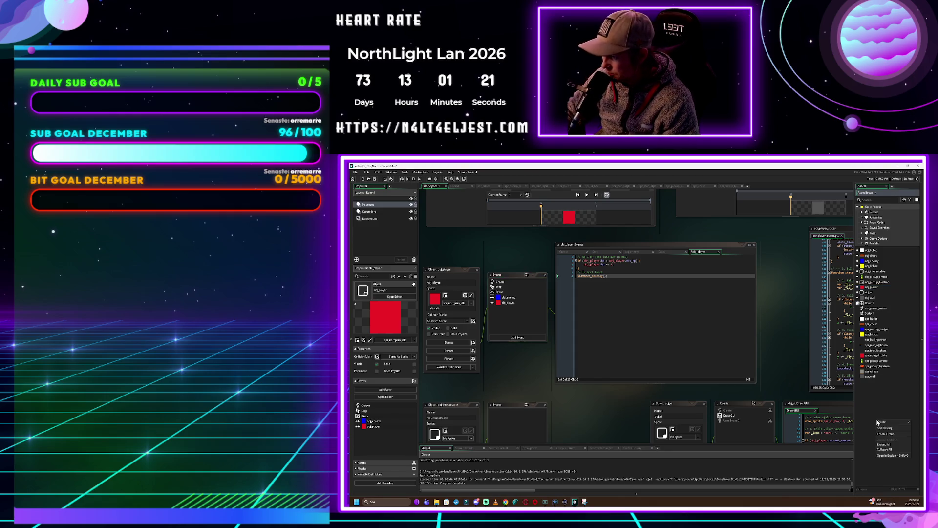
Create a sprite named spr_pickup_coffee and open its blank canvas with dark red selected
{"action": "mouse_move", "coordinate": [890, 422]}
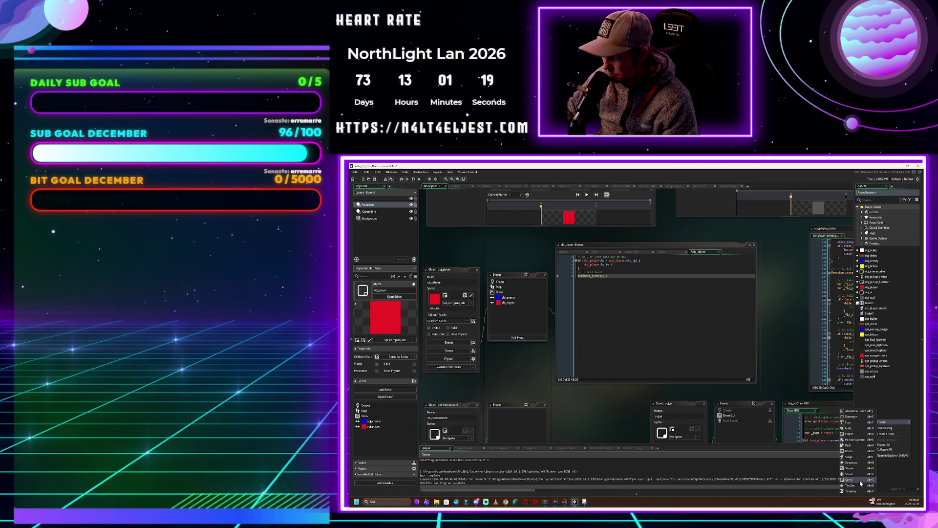
{"action": "left_click", "coordinate": [850, 479]}
{"action": "left_click", "coordinate": [496, 256]}
{"action": "type", "text": "spr_pickup_coffee"}
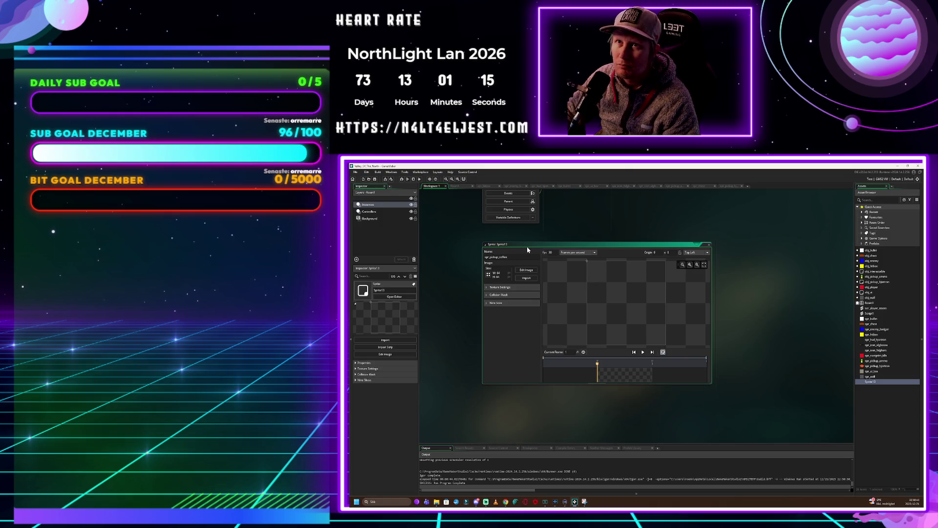
{"action": "left_click", "coordinate": [526, 270]}
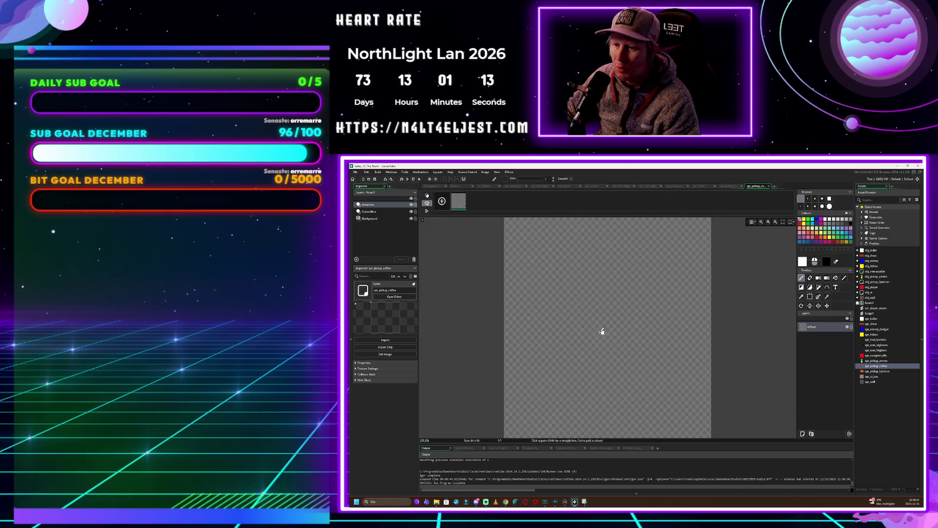
{"action": "left_click", "coordinate": [835, 243]}
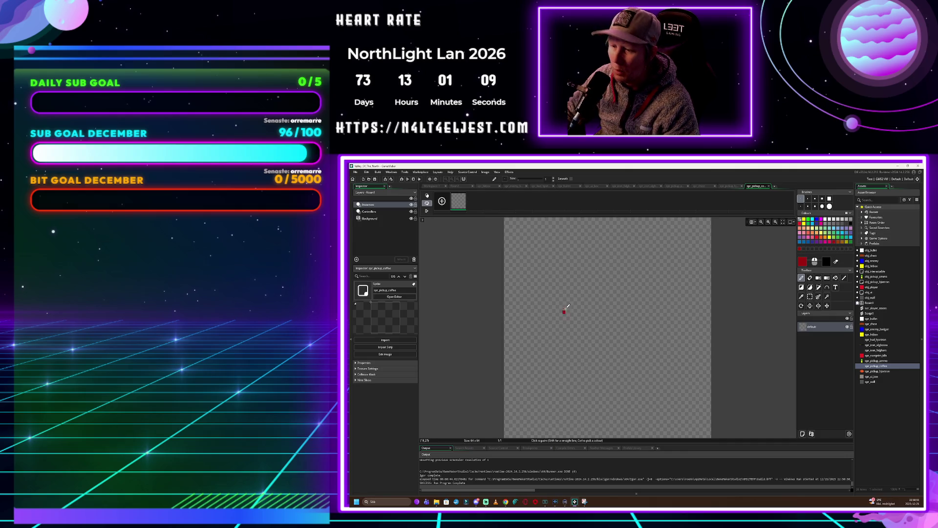
Draw the can's outline in red and fill it solid red
{"action": "mouse_move", "coordinate": [573, 281]}
{"action": "left_mouse_down"}
{"action": "mouse_move", "coordinate": [640, 279]}
{"action": "mouse_move", "coordinate": [639, 426]}
{"action": "mouse_move", "coordinate": [574, 428]}
{"action": "mouse_move", "coordinate": [567, 281]}
{"action": "mouse_move", "coordinate": [567, 325]}
{"action": "left_mouse_up"}
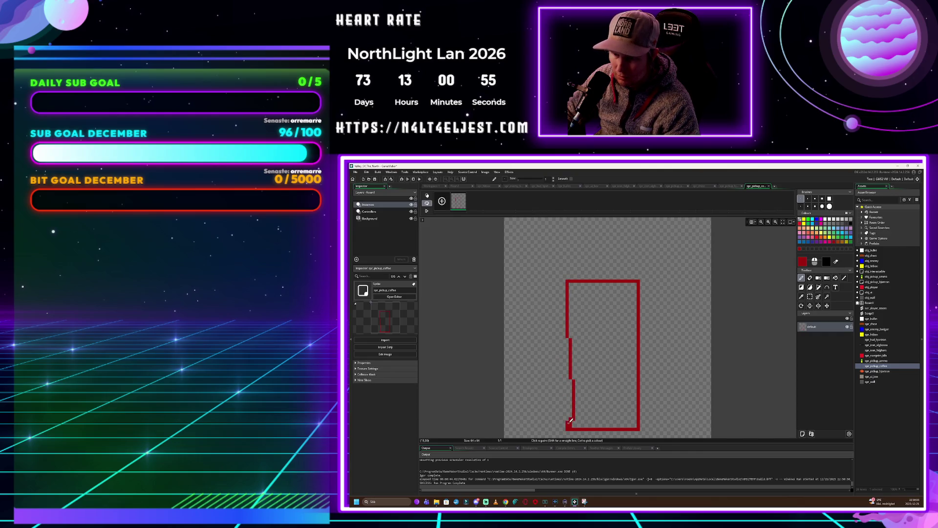
{"action": "mouse_move", "coordinate": [571, 412]}
{"action": "left_mouse_down"}
{"action": "mouse_move", "coordinate": [569, 338]}
{"action": "mouse_move", "coordinate": [568, 420]}
{"action": "mouse_move", "coordinate": [571, 383]}
{"action": "left_mouse_up"}
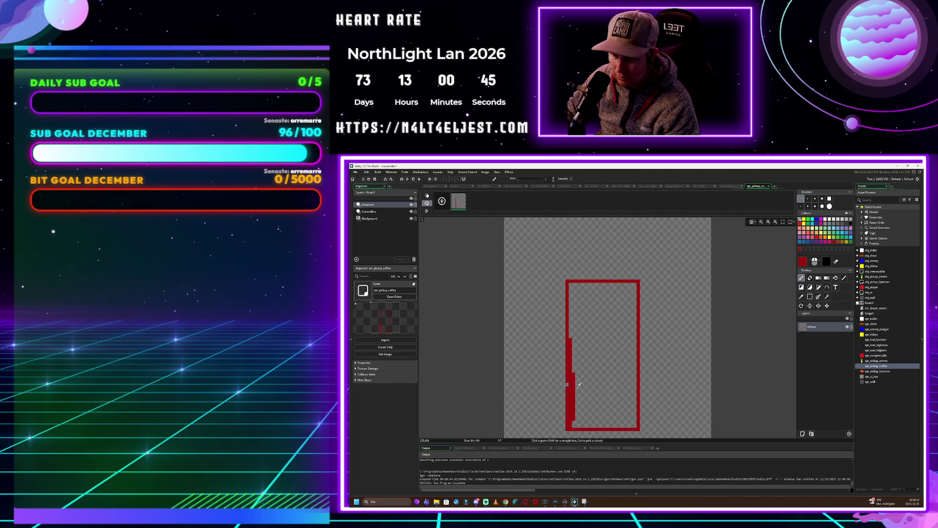
{"action": "left_click", "coordinate": [836, 277]}
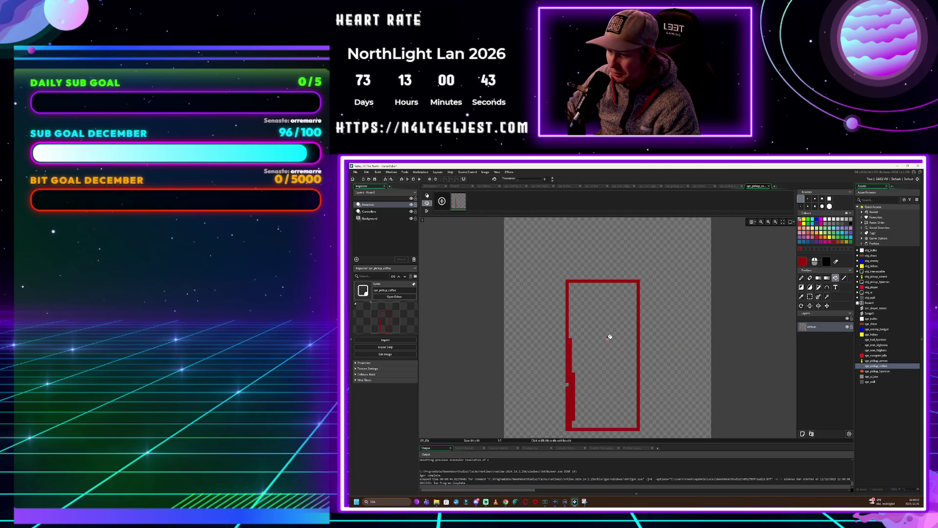
{"action": "left_click", "coordinate": [610, 337]}
Paint a blue lid across the can's top with a small blue knob
{"action": "left_click", "coordinate": [804, 279]}
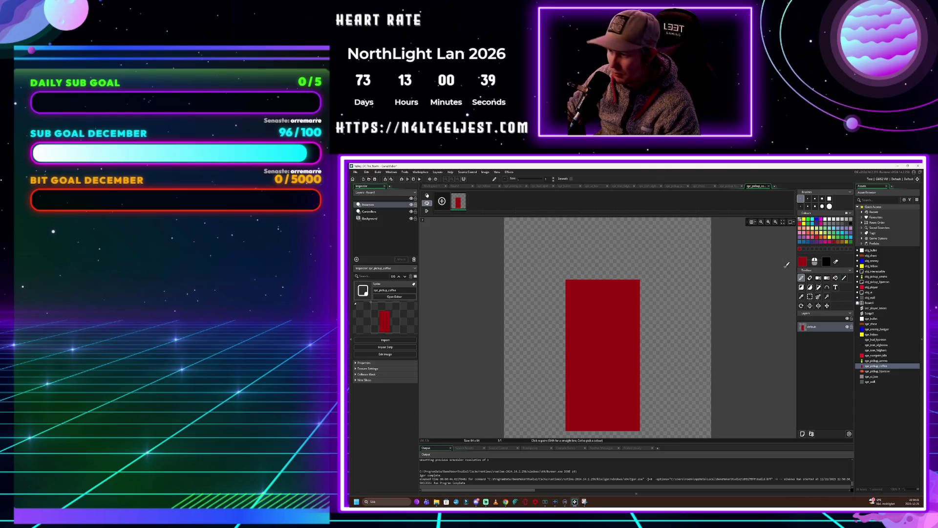
{"action": "left_click", "coordinate": [851, 226]}
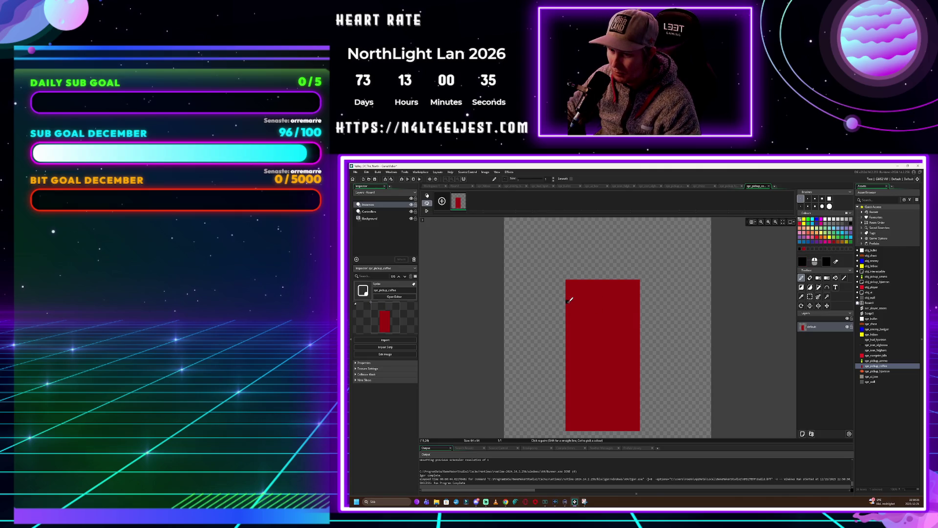
{"action": "left_click", "coordinate": [814, 243]}
{"action": "mouse_move", "coordinate": [566, 294]}
{"action": "left_mouse_down"}
{"action": "mouse_move", "coordinate": [640, 294]}
{"action": "mouse_move", "coordinate": [630, 280]}
{"action": "mouse_move", "coordinate": [613, 279]}
{"action": "left_mouse_up"}
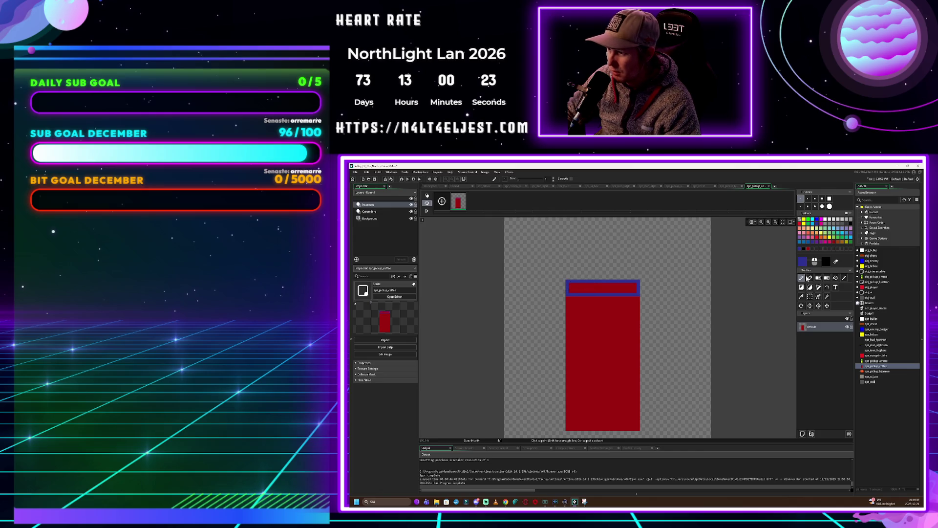
{"action": "left_click", "coordinate": [836, 278]}
{"action": "left_click", "coordinate": [624, 292]}
{"action": "left_click", "coordinate": [802, 277]}
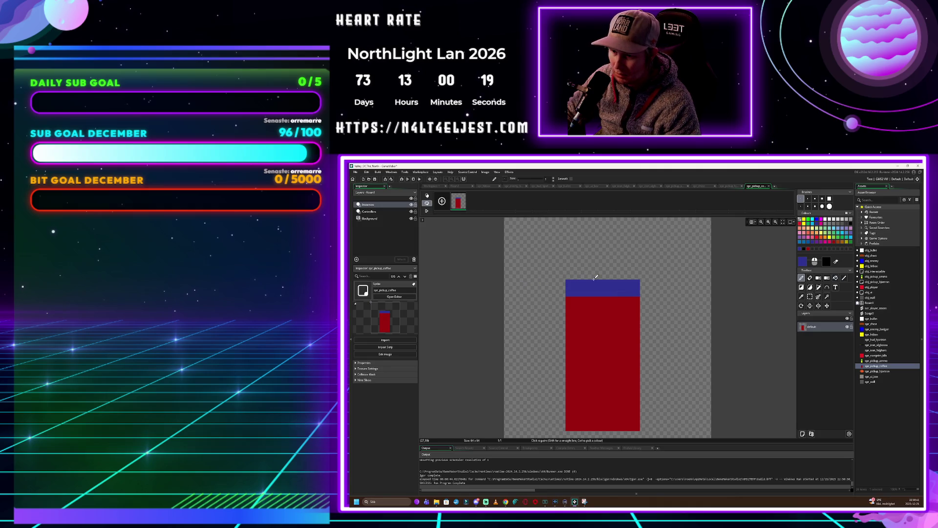
{"action": "mouse_move", "coordinate": [593, 274]}
{"action": "left_mouse_down"}
{"action": "mouse_move", "coordinate": [620, 274]}
{"action": "mouse_move", "coordinate": [596, 278]}
{"action": "left_mouse_up"}
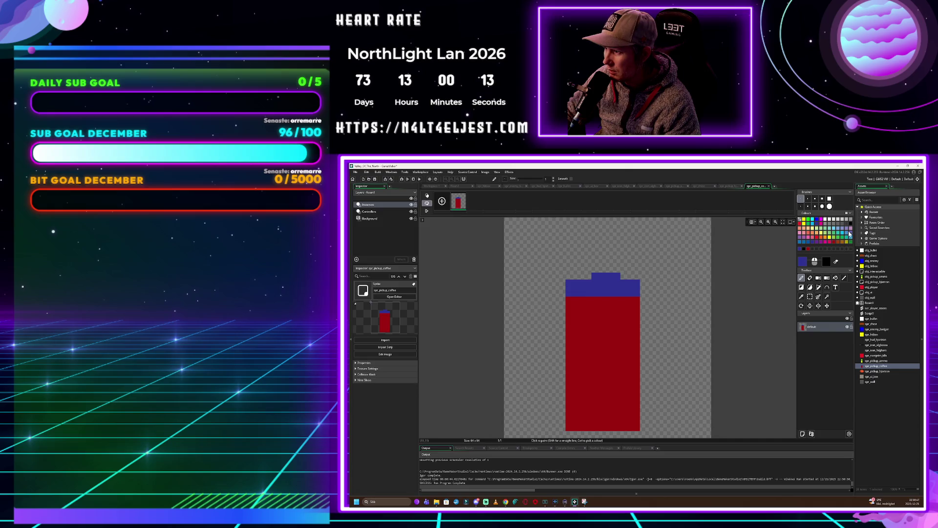
Draw a thick black handle curving off the can's left side
{"action": "left_click", "coordinate": [806, 249]}
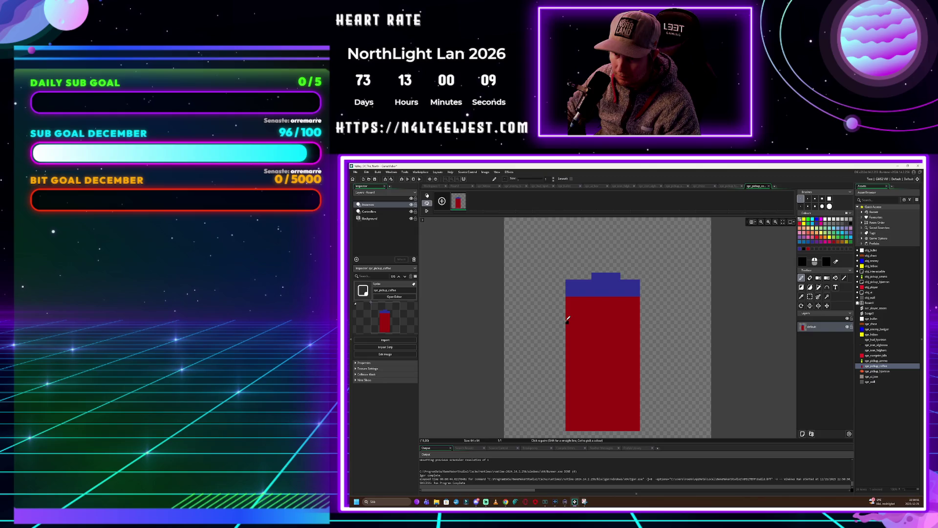
{"action": "mouse_move", "coordinate": [566, 315]}
{"action": "left_mouse_down"}
{"action": "mouse_move", "coordinate": [547, 316]}
{"action": "mouse_move", "coordinate": [545, 352]}
{"action": "mouse_move", "coordinate": [549, 384]}
{"action": "mouse_move", "coordinate": [567, 405]}
{"action": "left_mouse_up"}
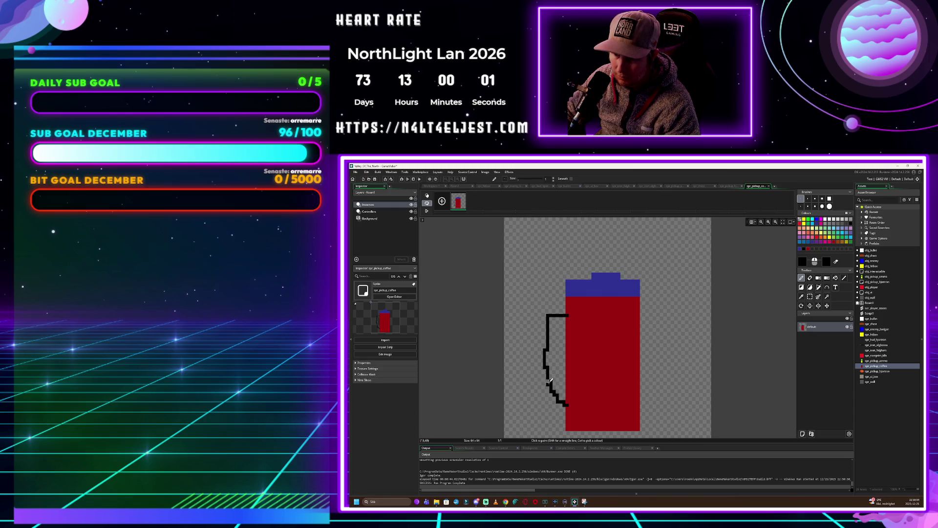
{"action": "mouse_move", "coordinate": [550, 350]}
{"action": "left_mouse_down"}
{"action": "mouse_move", "coordinate": [553, 316]}
{"action": "mouse_move", "coordinate": [567, 318]}
{"action": "left_mouse_up"}
{"action": "left_click", "coordinate": [567, 402]}
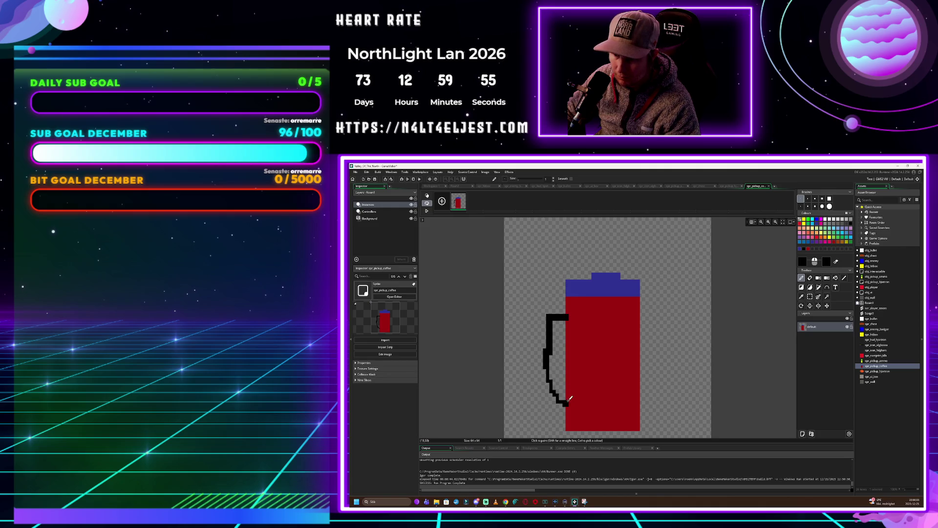
{"action": "left_click_drag", "start_coordinate": [570, 397], "coordinate": [554, 369]}
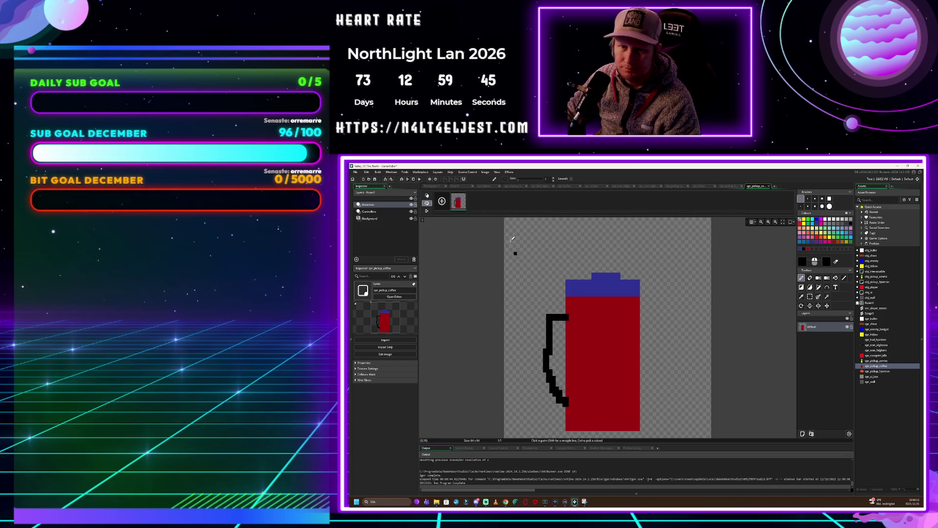
Auto-trim the empty space around the mug and return to the sprite settings
{"action": "left_click", "coordinate": [484, 172]}
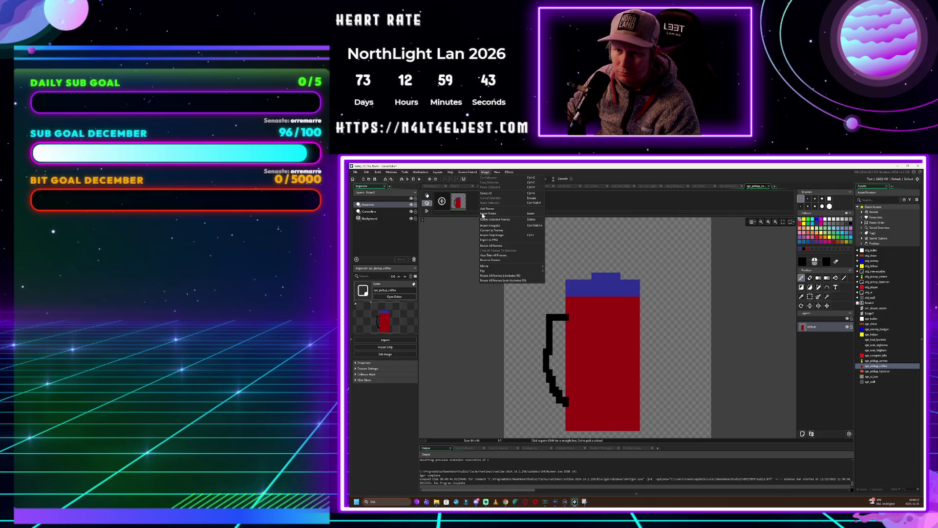
{"action": "left_click", "coordinate": [505, 255]}
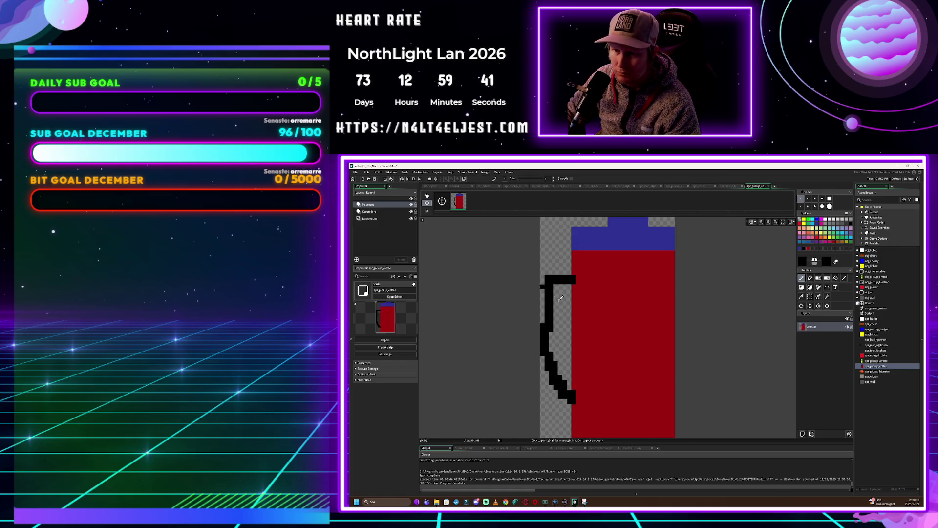
{"action": "double_click", "coordinate": [876, 366]}
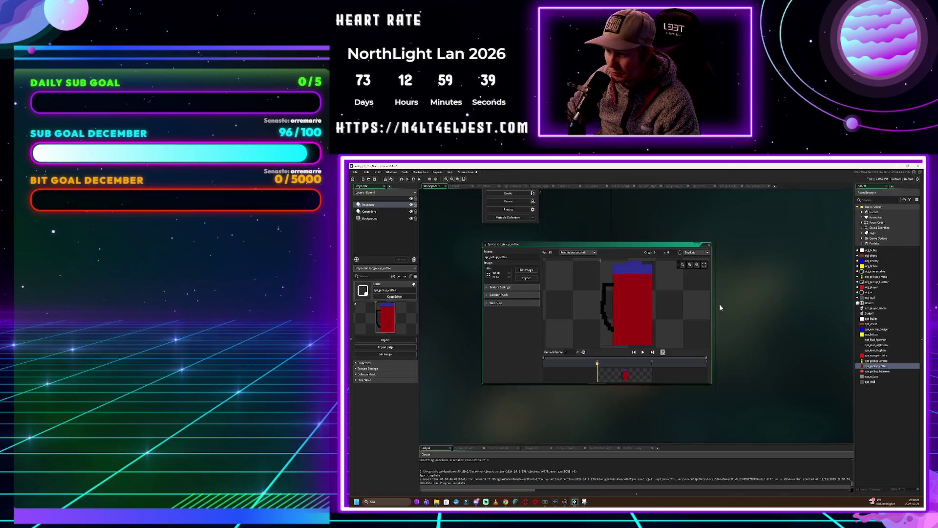
Set spr_pickup_coffee's origin to Middle Centre (17 x 21)
{"action": "left_click", "coordinate": [695, 253]}
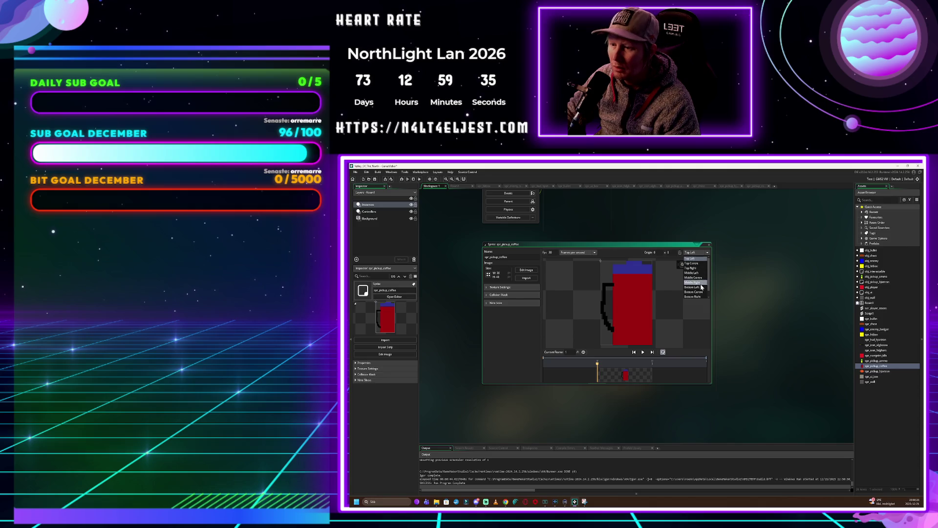
{"action": "left_click", "coordinate": [701, 278]}
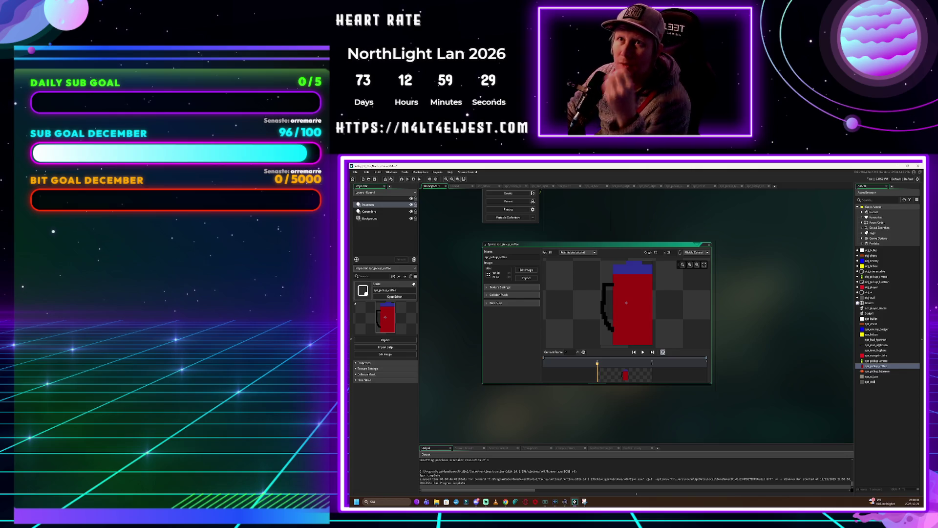
{"action": "key", "text": "alt+Tab"}
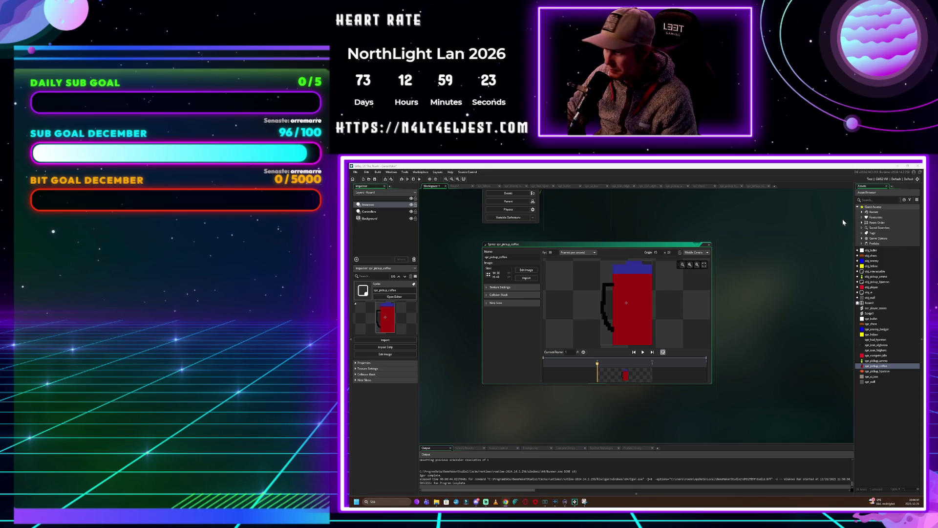
{"action": "right_click", "coordinate": [856, 421]}
Create a new object named obj_pickup_coffee, then select obj_player
{"action": "mouse_move", "coordinate": [875, 424]}
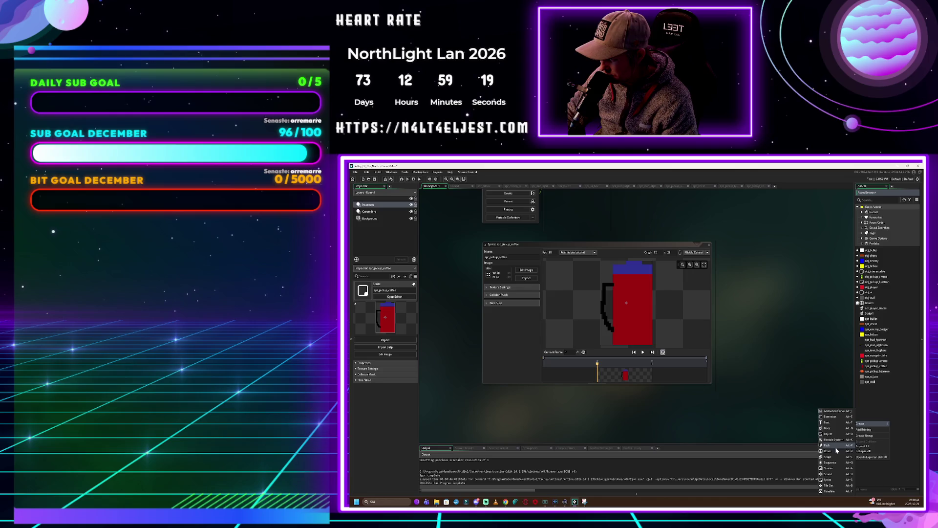
{"action": "left_click", "coordinate": [831, 434]}
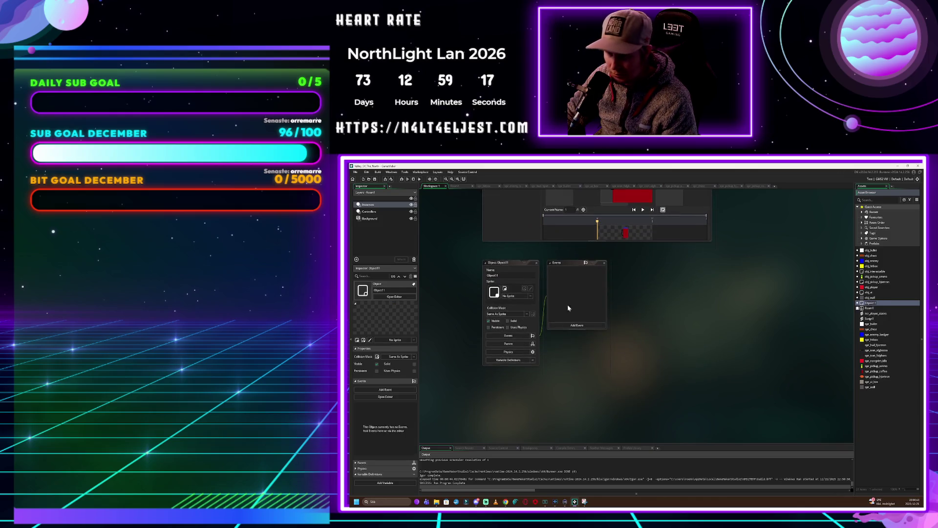
{"action": "left_click", "coordinate": [498, 275]}
{"action": "type", "text": "obj_pickup_coffee"}
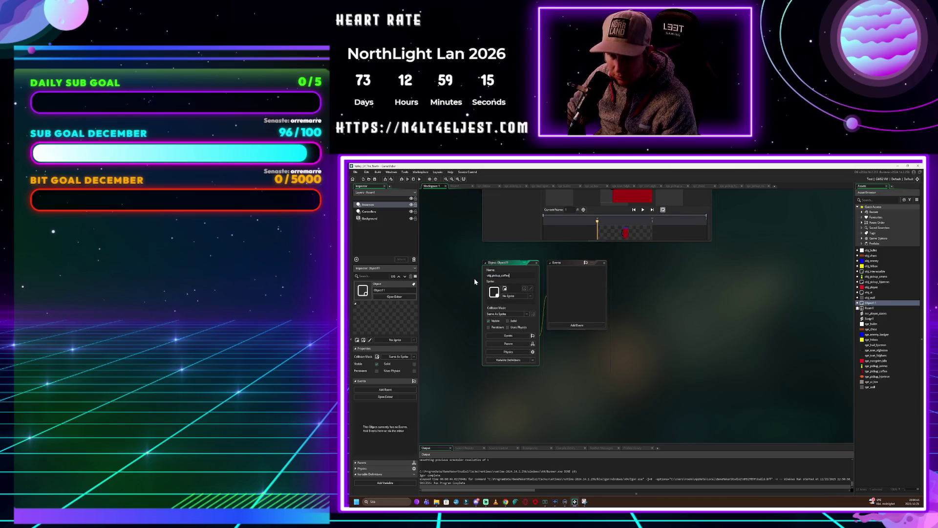
{"action": "left_click", "coordinate": [585, 292]}
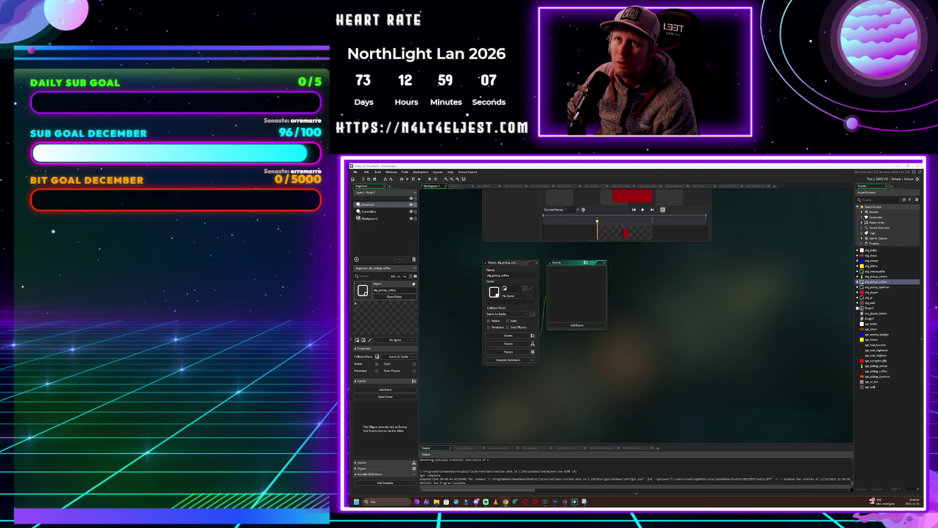
{"action": "left_click", "coordinate": [871, 292]}
Paste code into obj_player's collision event setting hp to max_hp, printing 'Coffee! Full HP' and destroying the instance
{"action": "double_click", "coordinate": [876, 295]}
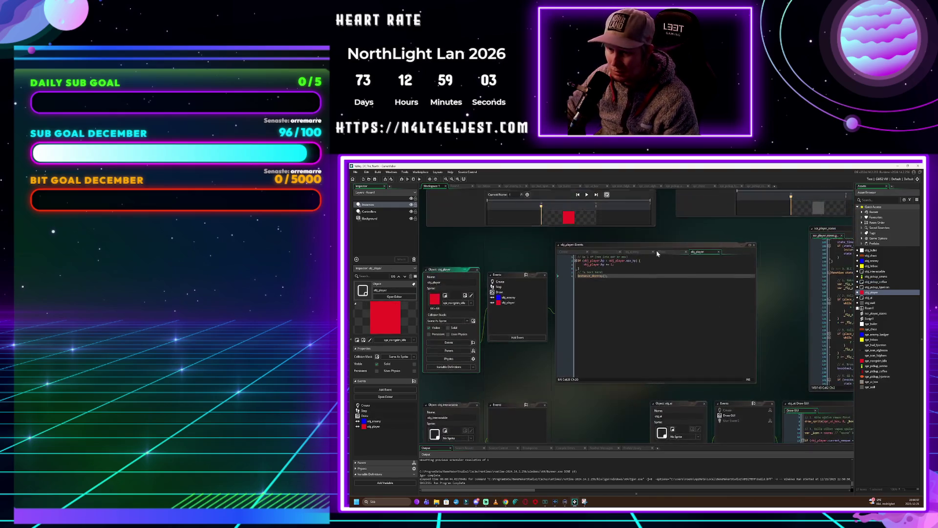
{"action": "left_click", "coordinate": [528, 340]}
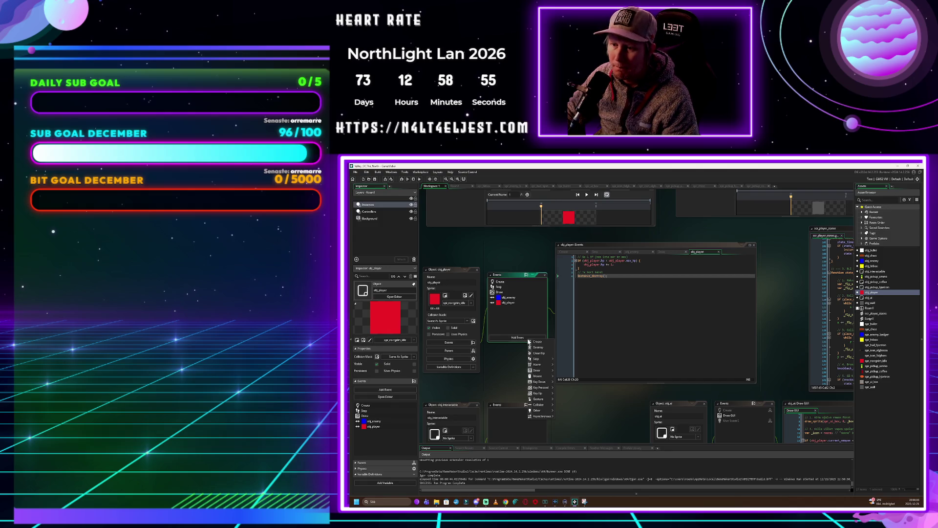
{"action": "left_click", "coordinate": [519, 304]}
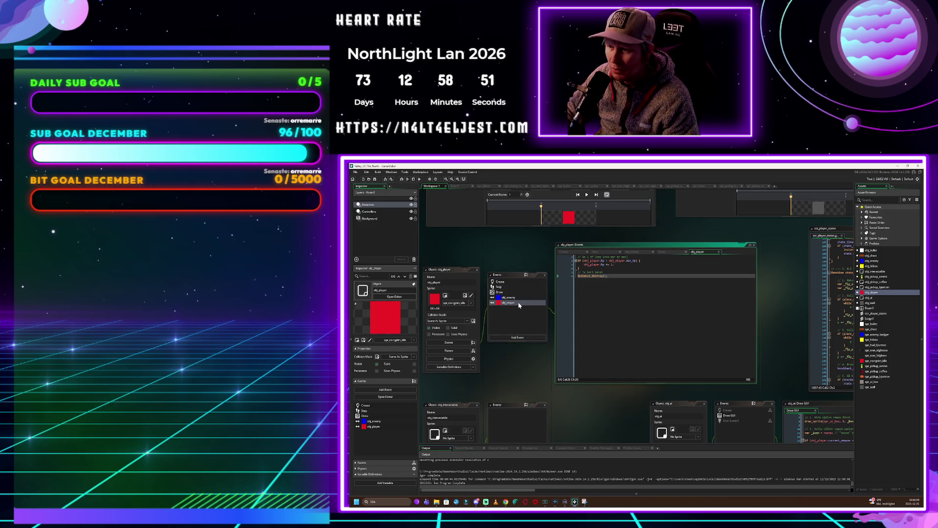
{"action": "key", "text": "Return"}
{"action": "key", "text": "BackSpace"}
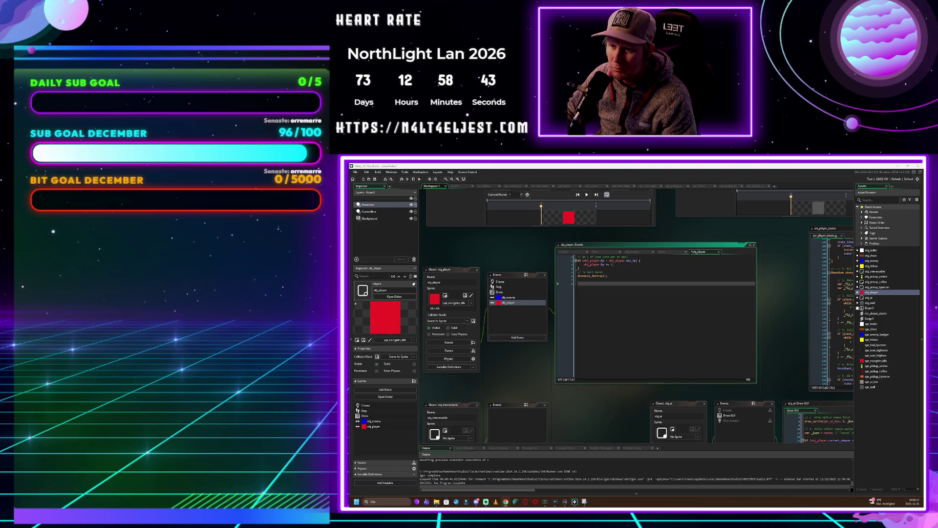
{"action": "type", "text": "// Fyll livet helt! obj_player.hp = obj_player.max_hp;  show_debug_message(\"Kaffe! Fullt liv!\"); instance_destroy();"}
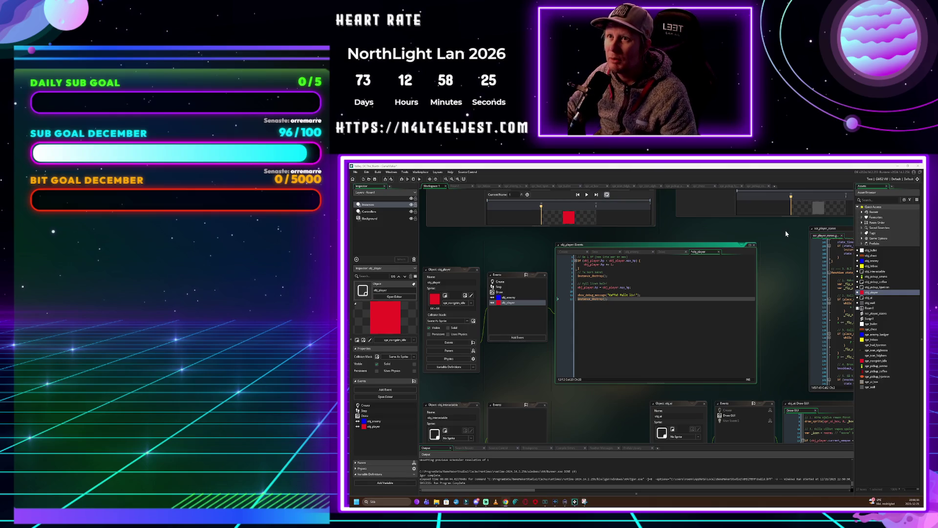
{"action": "left_click", "coordinate": [868, 434]}
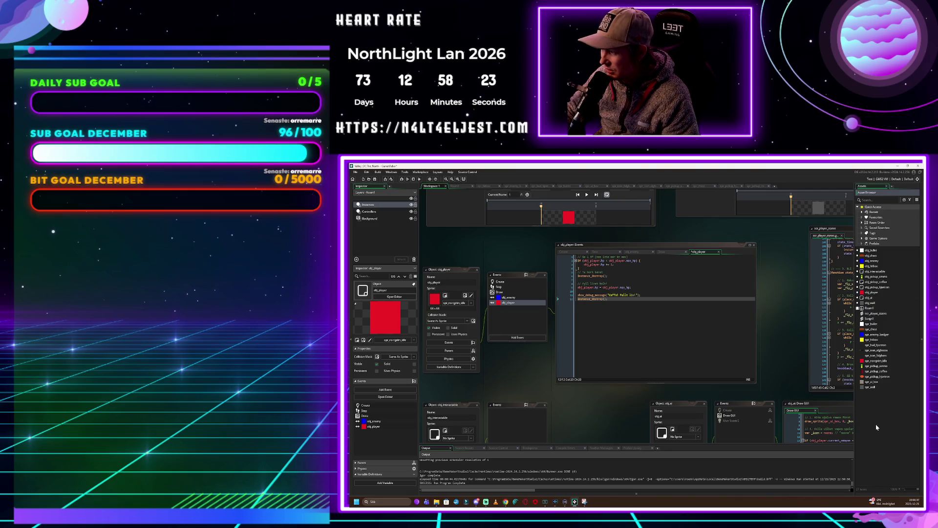
{"action": "right_click", "coordinate": [876, 427]}
Create a GML script containing the spawn_loot random pickup-drop function, then open obj_enemy
{"action": "mouse_move", "coordinate": [882, 427]}
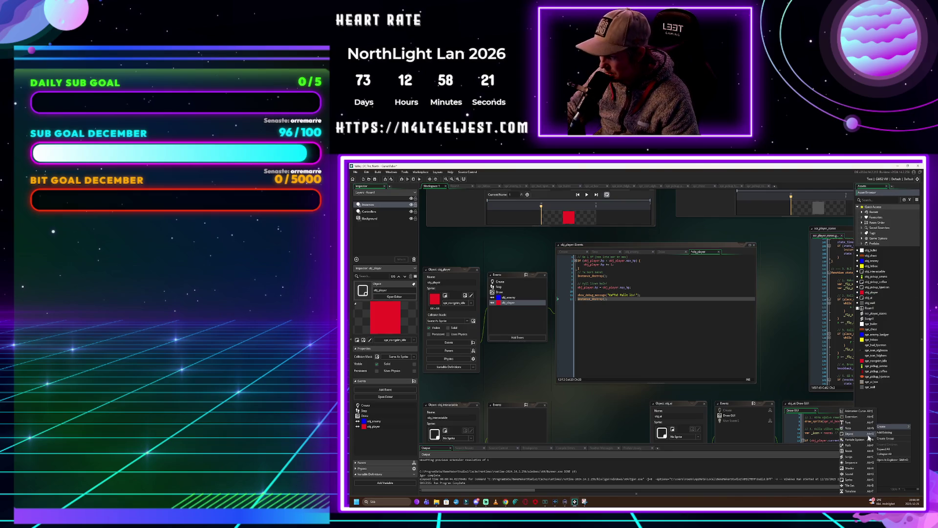
{"action": "left_click", "coordinate": [862, 457]}
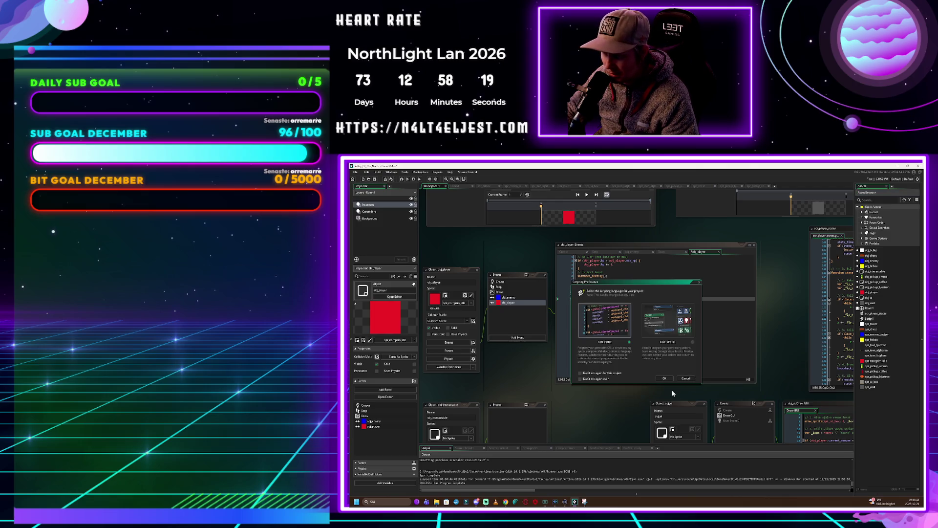
{"action": "left_click", "coordinate": [664, 378]}
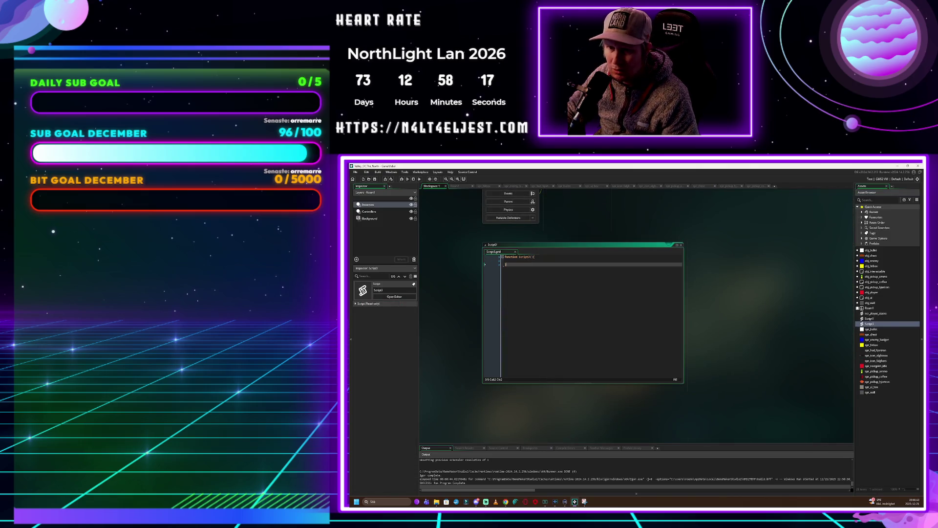
{"action": "key", "text": "ctrl+a"}
{"action": "type", "text": "scr_game_systems"}
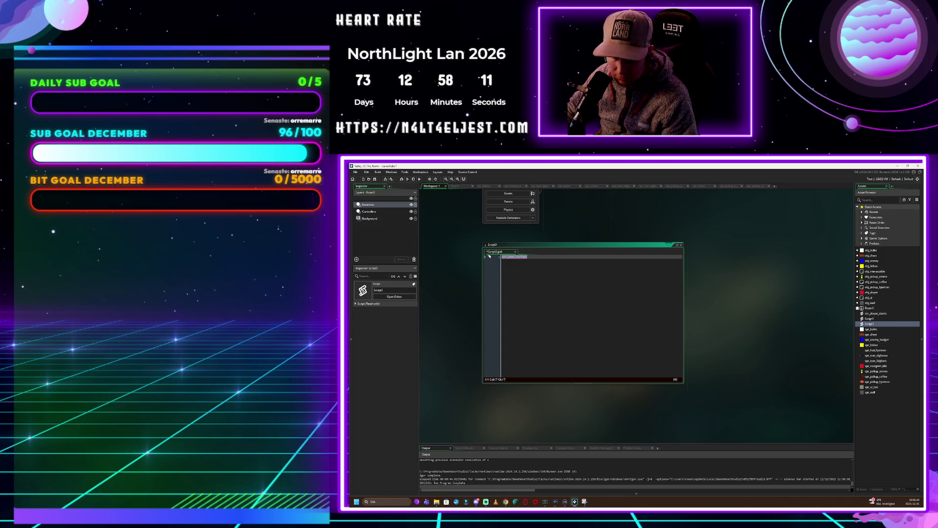
{"action": "key", "text": "ctrl+a"}
{"action": "key", "text": "ctrl+v"}
{"action": "scroll", "coordinate": [762, 318], "scroll_direction": "up", "scroll_amount": 1}
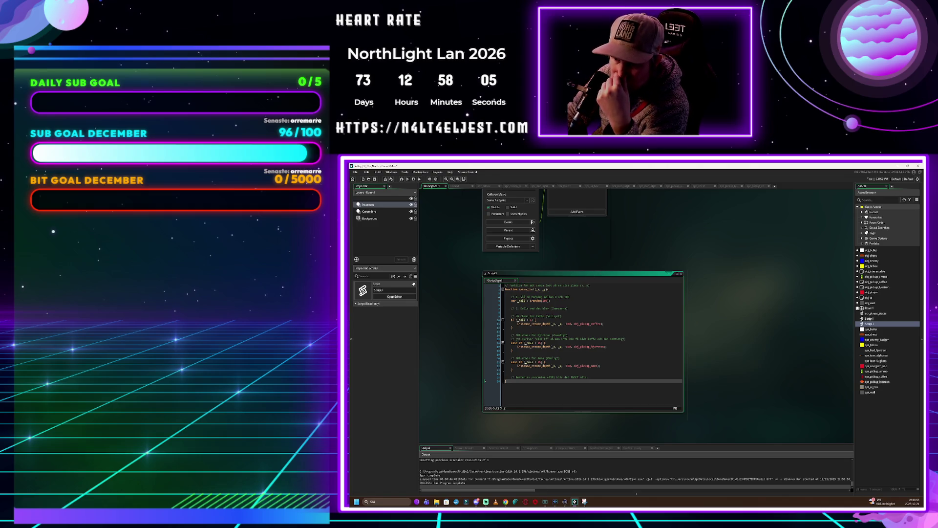
{"action": "scroll", "coordinate": [583, 301], "scroll_direction": "down", "scroll_amount": 1}
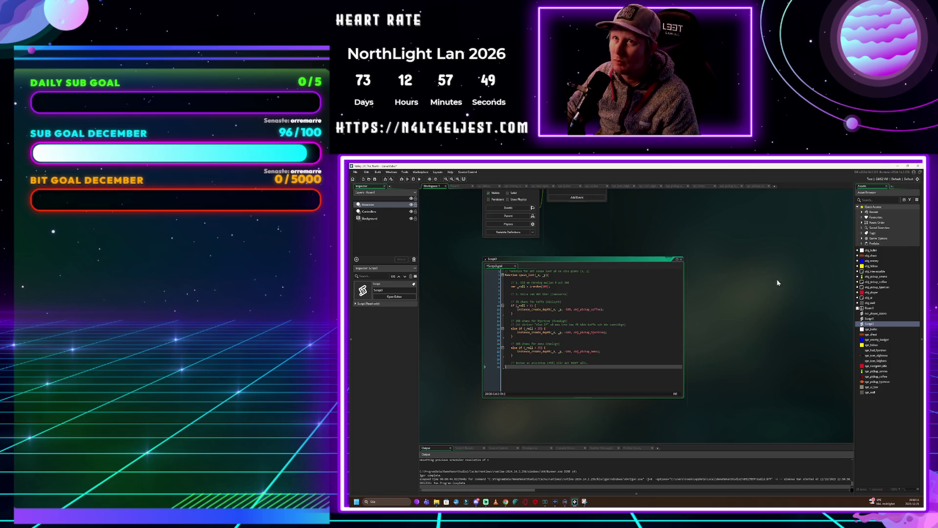
{"action": "left_click", "coordinate": [875, 261]}
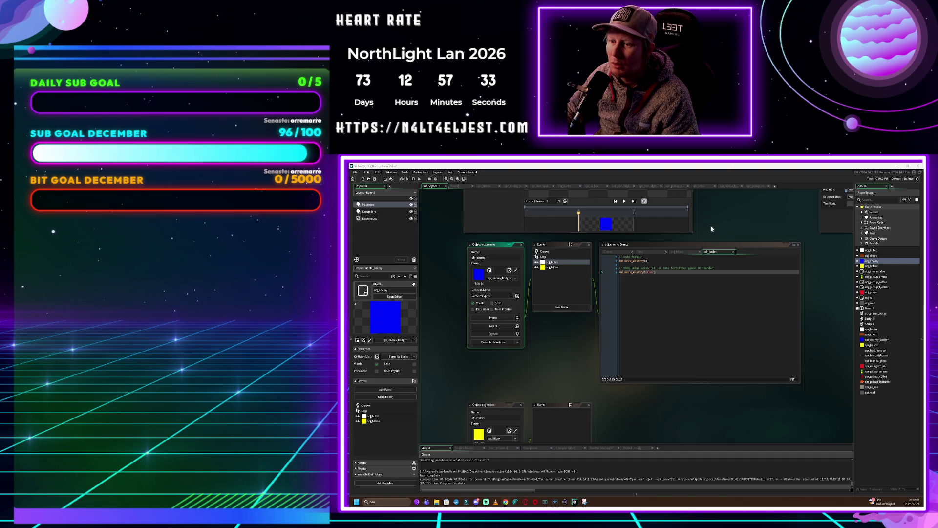
Insert the loot-spawning code at the top of obj_enemy's obj_bullet collision event
{"action": "left_click", "coordinate": [706, 284]}
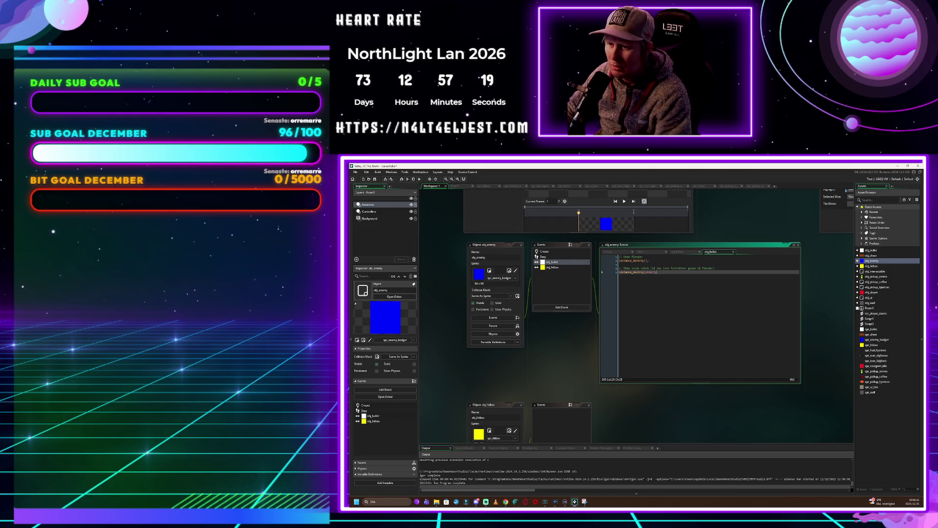
{"action": "left_click", "coordinate": [622, 257]}
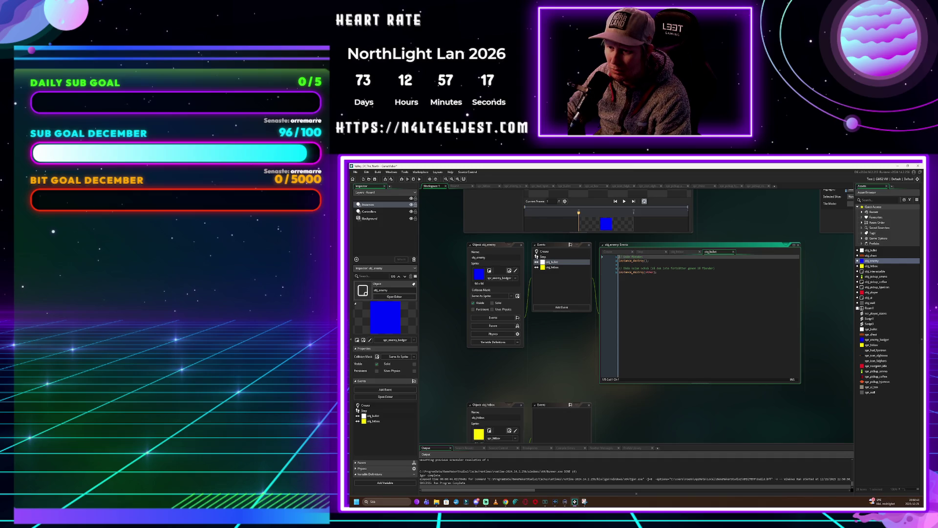
{"action": "key", "text": "Return"}
{"action": "key", "text": "Return"}
{"action": "key", "text": "ctrl+v"}
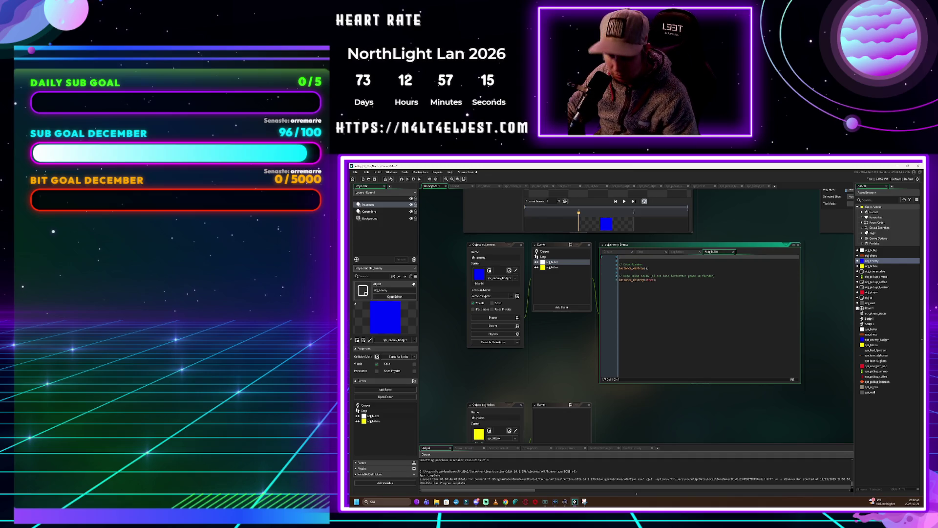
{"action": "key", "text": "ctrl+v"}
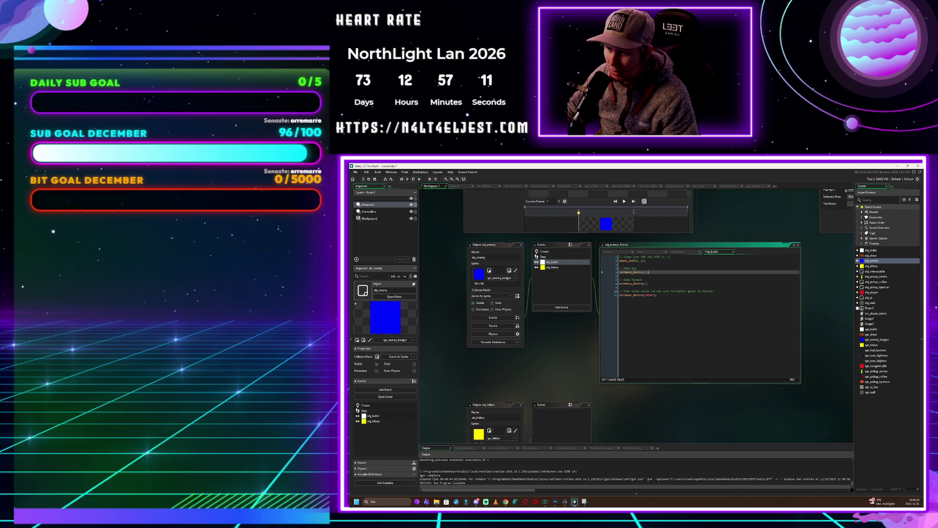
Paste the loot-spawning code into the obj_hitbox collision event, then return to the obj_bullet event
{"action": "left_click", "coordinate": [562, 268]}
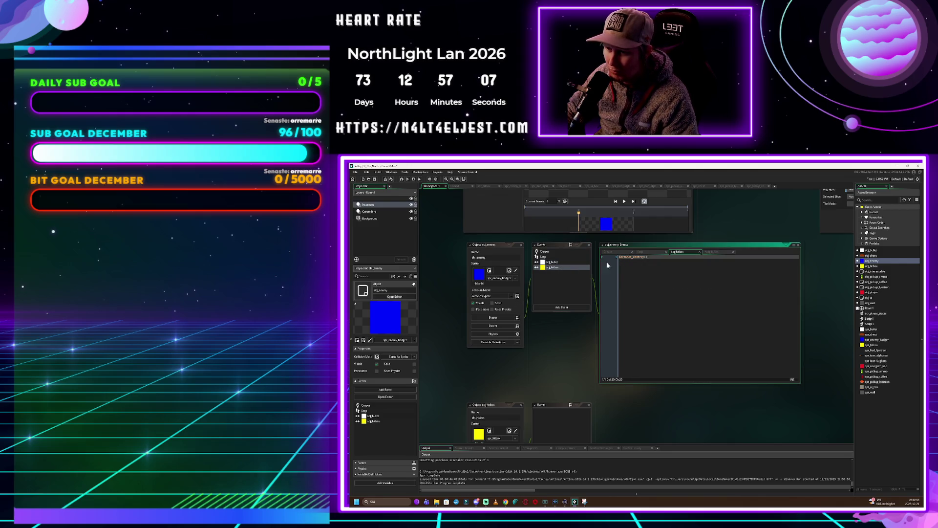
{"action": "key", "text": "ctrl+v"}
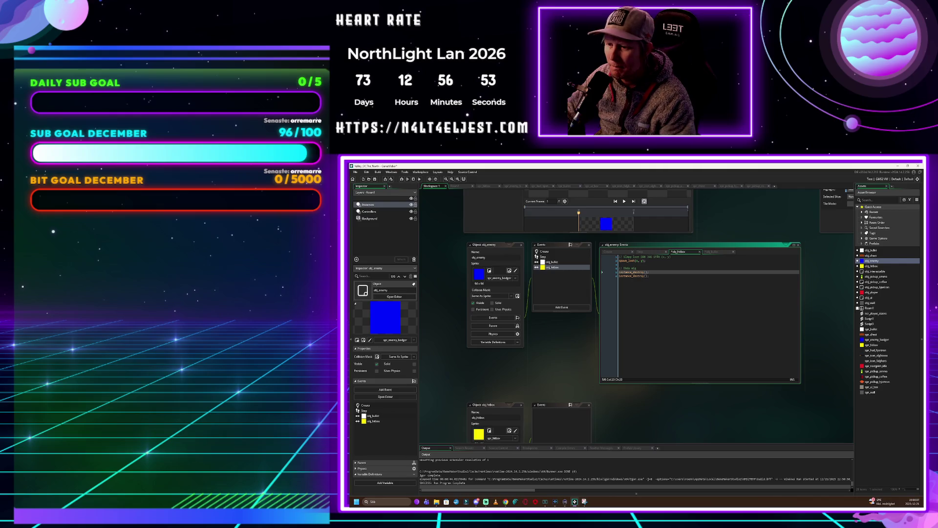
{"action": "left_click", "coordinate": [559, 263]}
{"action": "left_click", "coordinate": [559, 264]}
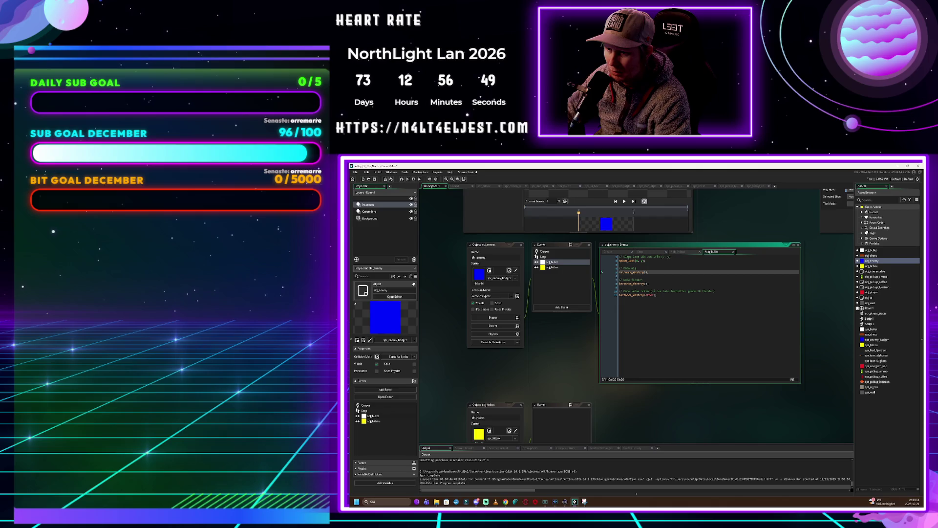
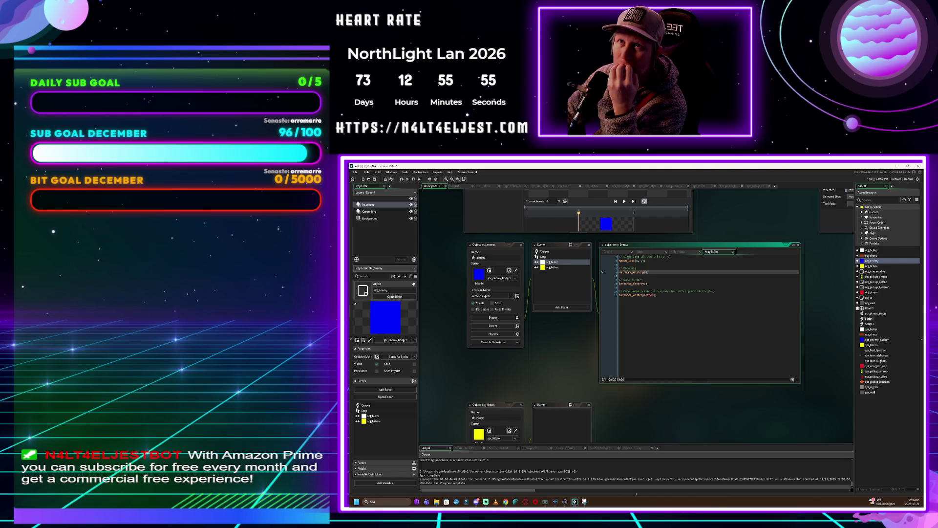
Open obj_chest in the object editor to show its events and code
{"action": "double_click", "coordinate": [877, 255]}
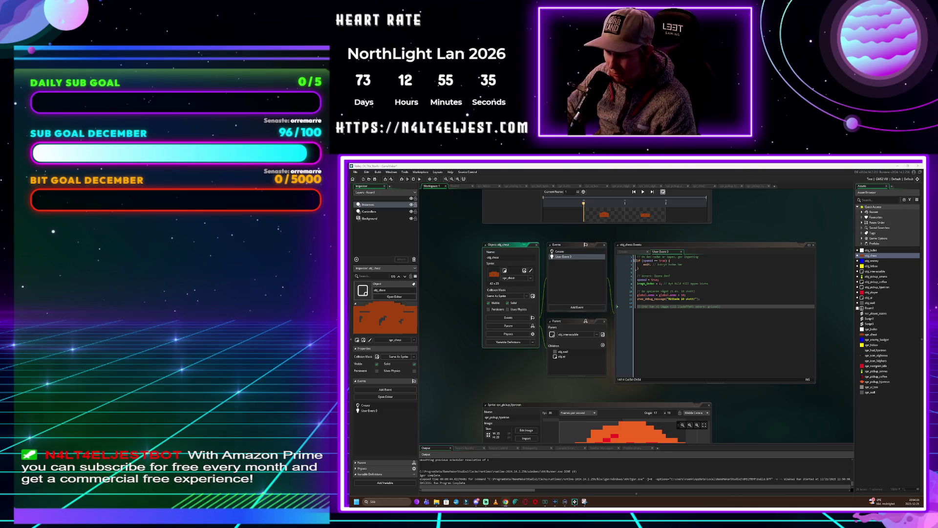
Replace obj_chest's last two code lines with three pasted spawn_loot calls, then open obj_enemy
{"action": "left_click_drag", "start_coordinate": [700, 299], "coordinate": [638, 291]}
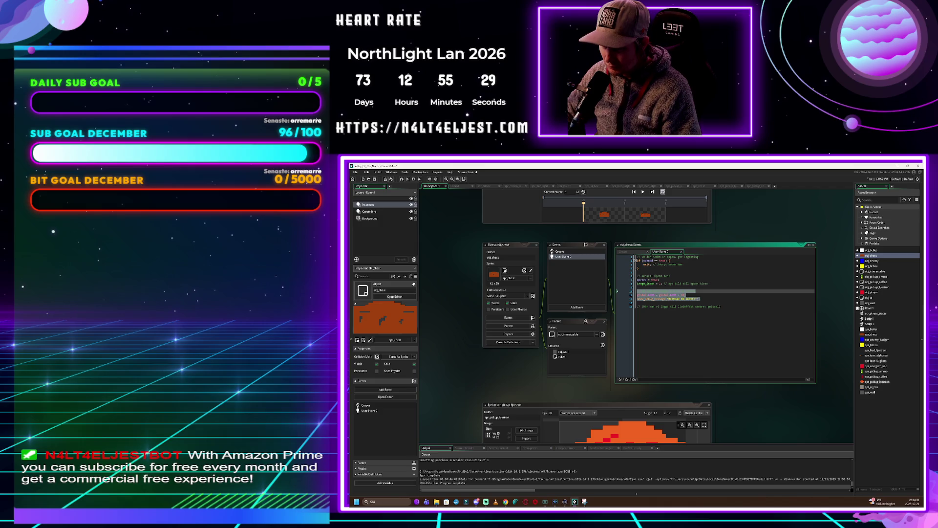
{"action": "type", "text": "// Spruta ut 3 slumpmässiga saker runt kistan spawn_loot(x + 10, y); spawn_loot(x - 10, y); spawn_loot(x, y + 10);"}
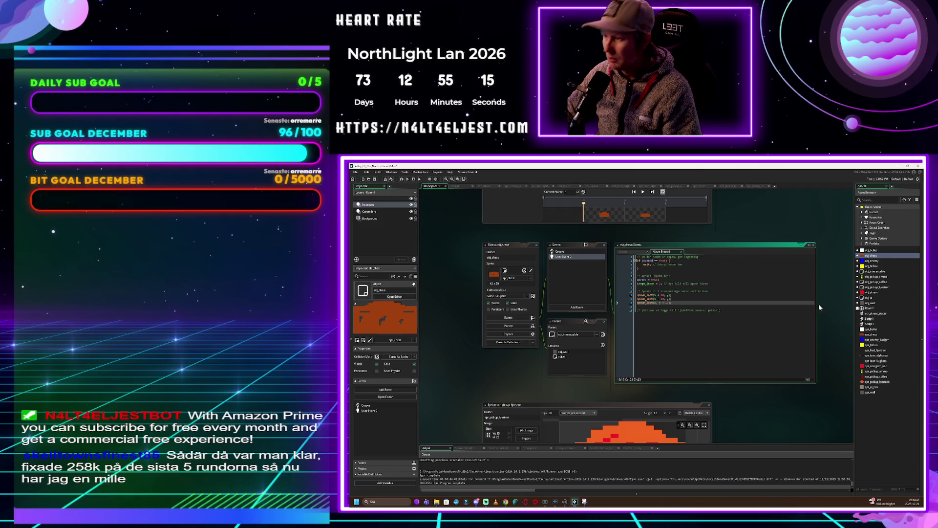
{"action": "double_click", "coordinate": [872, 261]}
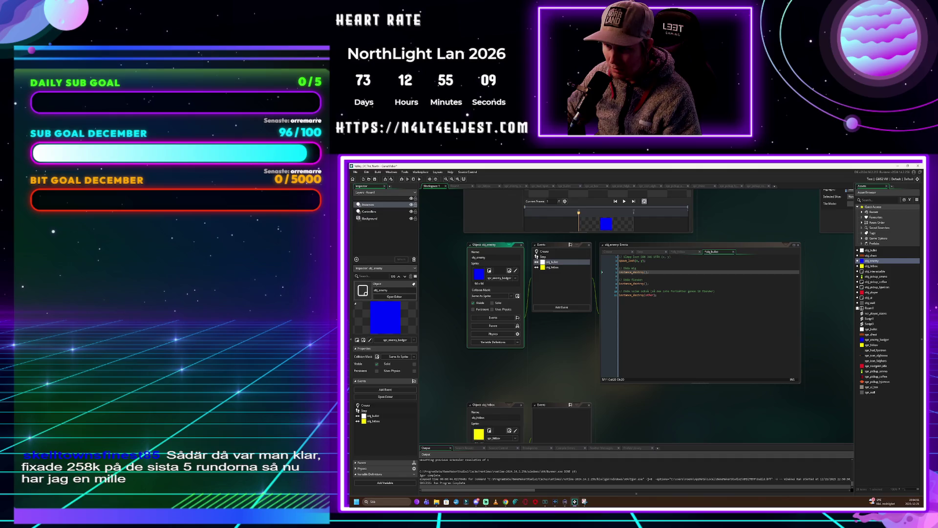
Select all the code in obj_enemy's obj_bullet collision event
{"action": "left_click_drag", "start_coordinate": [657, 295], "coordinate": [619, 261]}
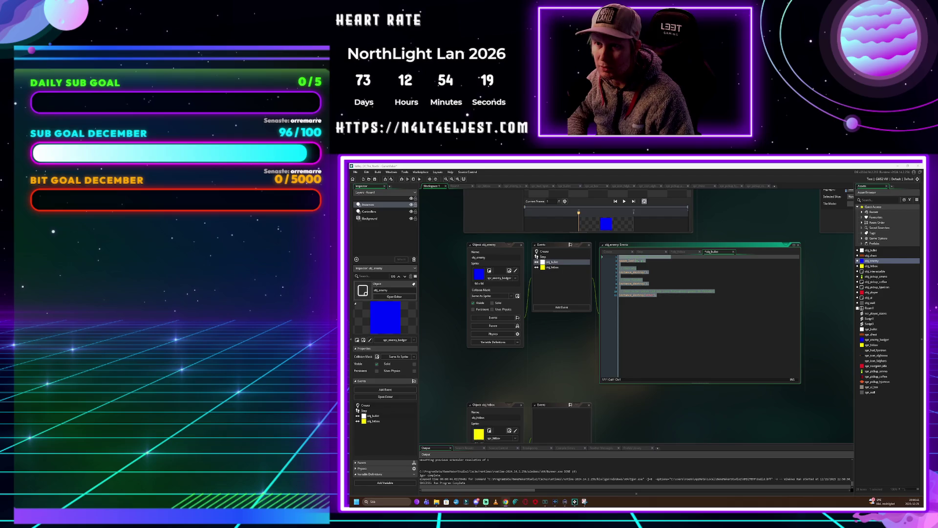
Switch to obj_enemy's obj_hitbox collision code and select all of it
{"action": "left_click", "coordinate": [690, 253]}
{"action": "key", "text": "ctrl+a"}
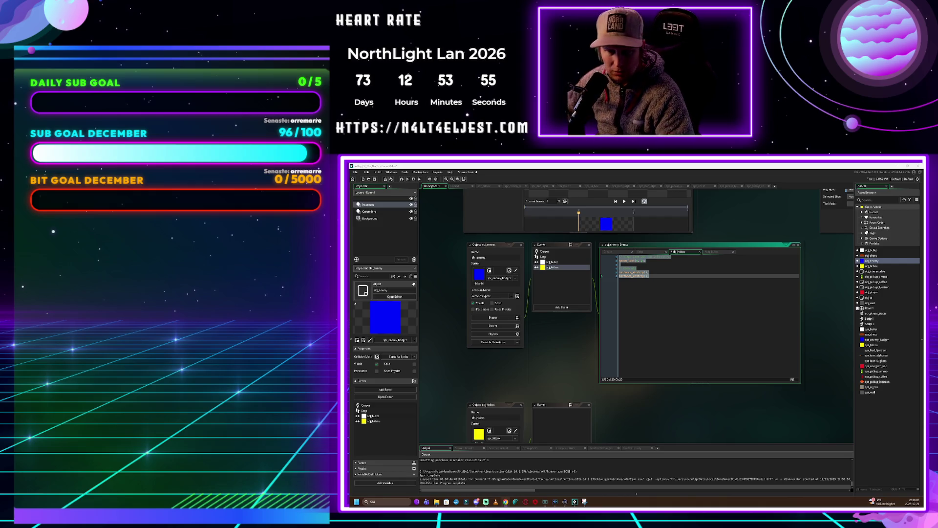
Deselect the hitbox code and reopen obj_enemy's obj_bullet collision event
{"action": "left_click", "coordinate": [649, 276]}
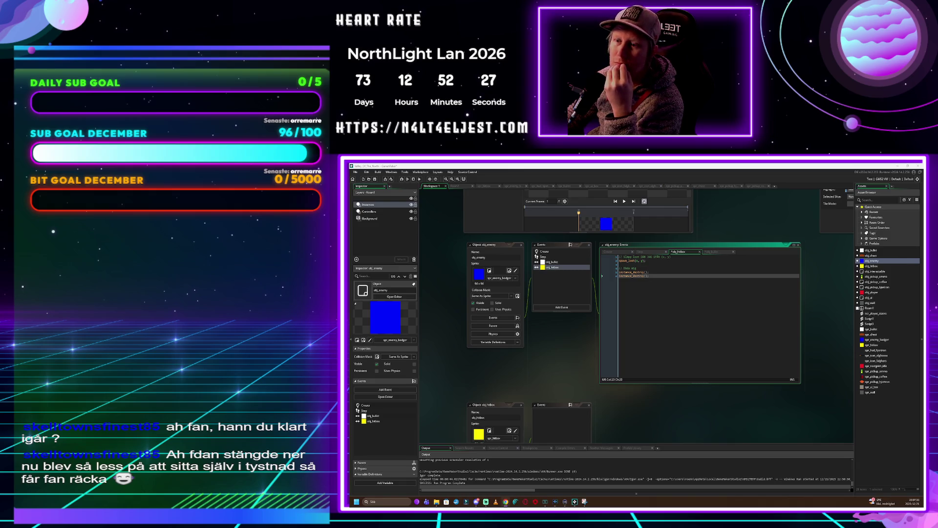
{"action": "left_click", "coordinate": [570, 263]}
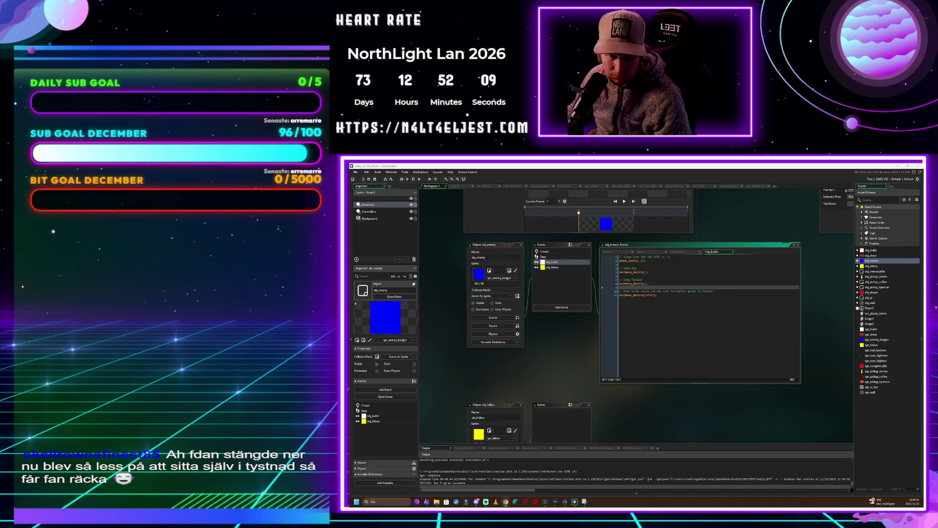
Replace all of obj_enemy's obj_bullet collision code with the rewritten pasted code
{"action": "left_click", "coordinate": [657, 295]}
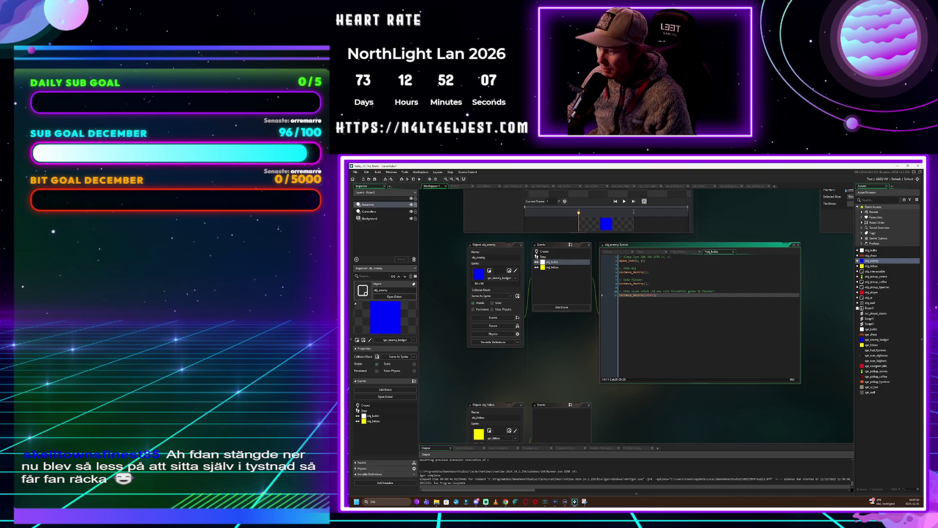
{"action": "key", "text": "ctrl+a"}
{"action": "type", "text": "// 1. Släpp loot där fienden står spawn_loot(x, y);  // 2. Ta bort KULAN (other = den vi krockade med) instance_destroy(other);  // 3. Ta bort FIENDEN (mig själv) instance_destroy();"}
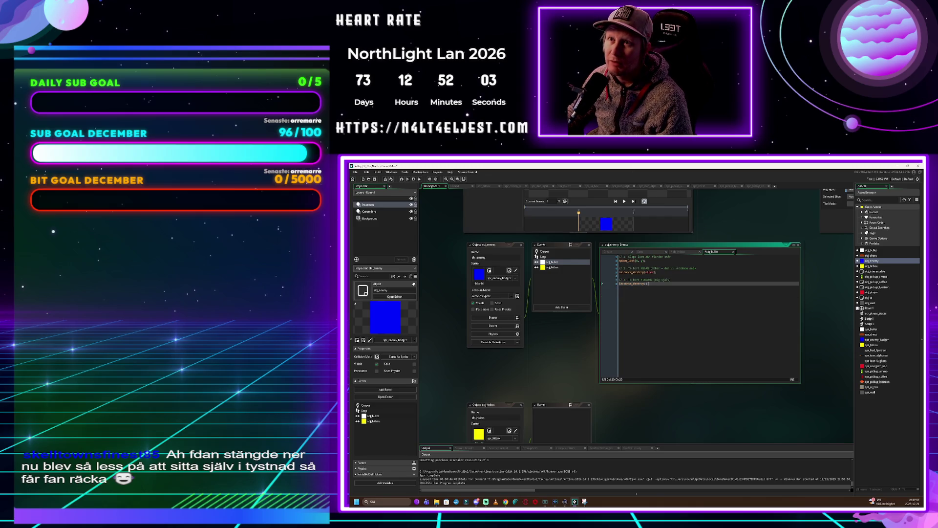
Replace the obj_hitbox collision code with the new commented code, then launch a test run with F5
{"action": "left_click", "coordinate": [562, 268]}
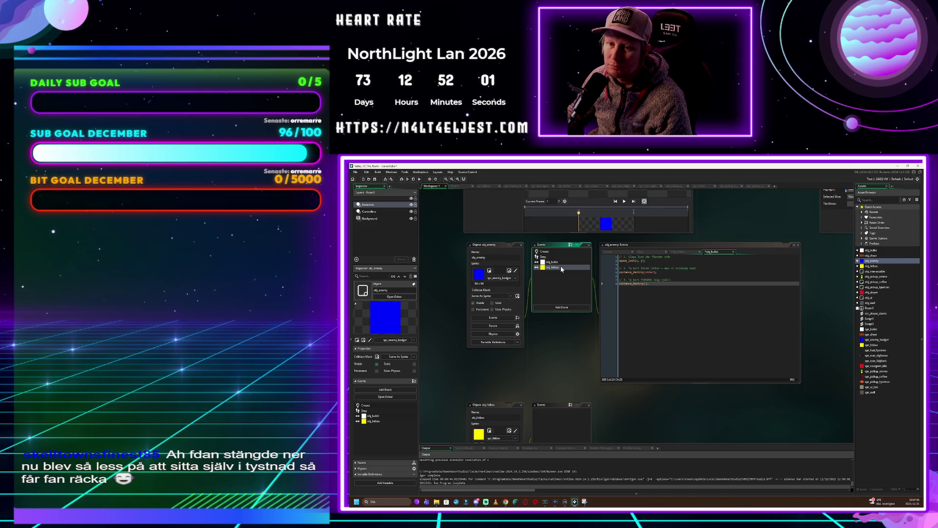
{"action": "double_click", "coordinate": [562, 268]}
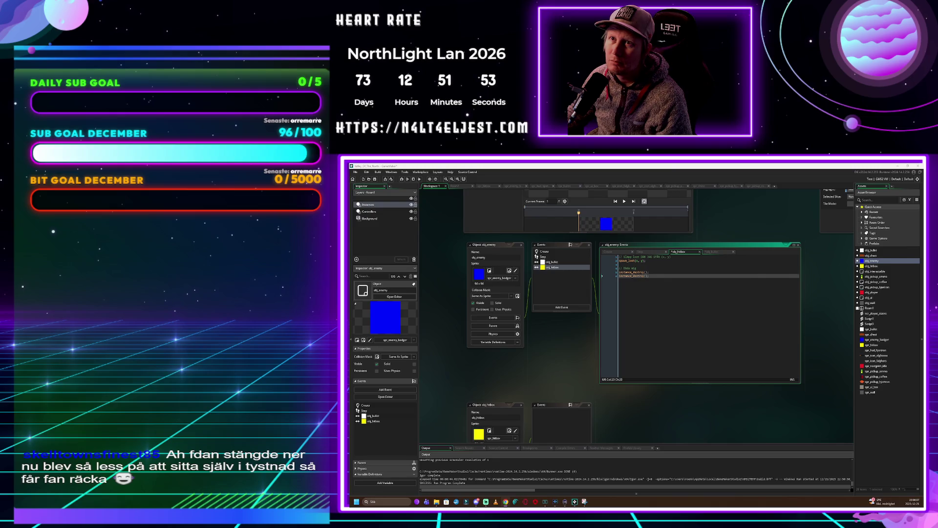
{"action": "key", "text": "ctrl+a"}
{"action": "key", "text": "ctrl+v"}
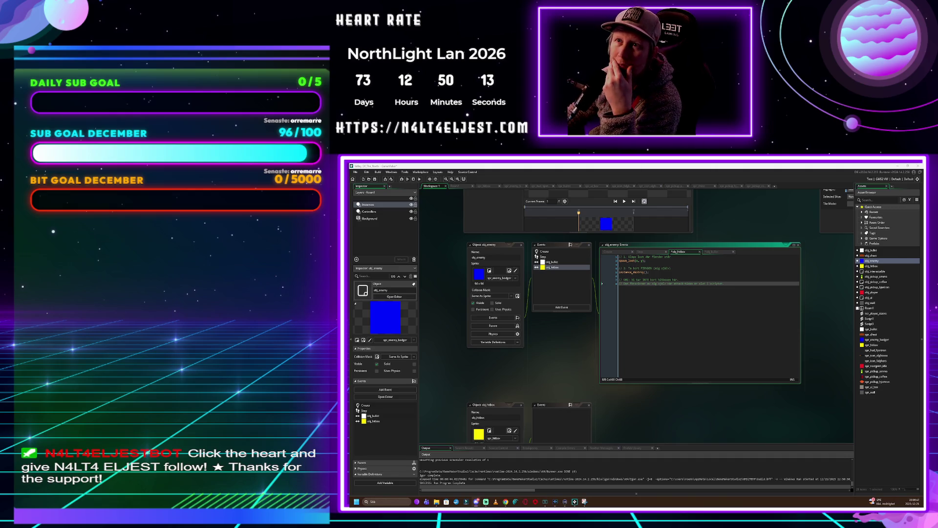
{"action": "left_click", "coordinate": [711, 252]}
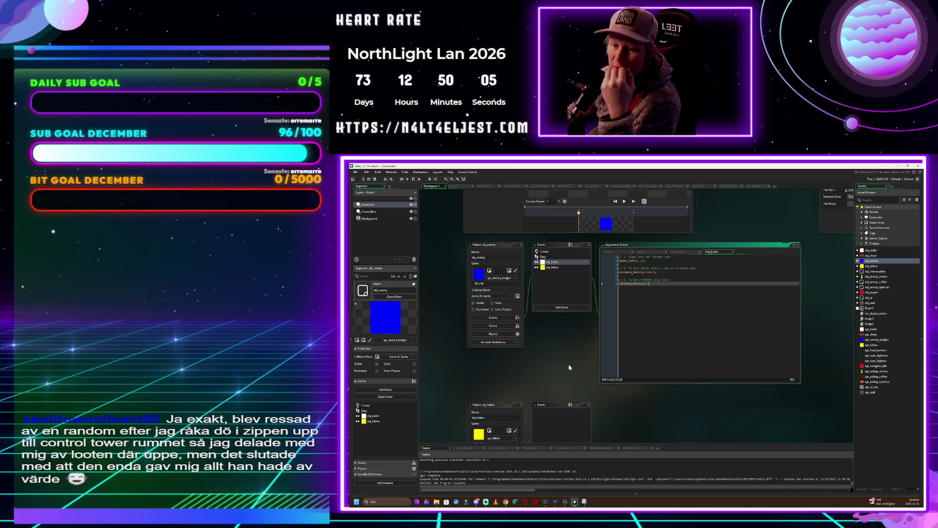
{"action": "key", "text": "F5"}
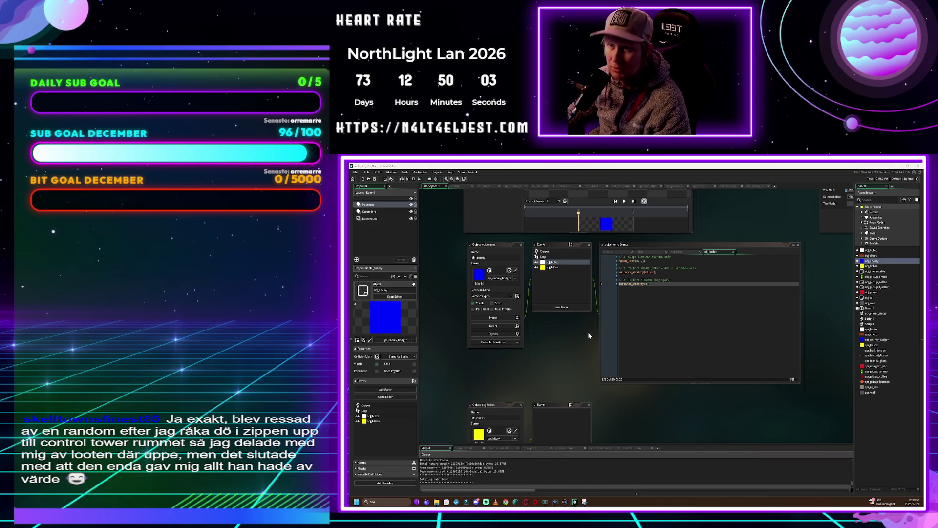
Shift the game window slightly left and walk the red player up, then right
{"action": "left_click_drag", "start_coordinate": [671, 272], "coordinate": [659, 270]}
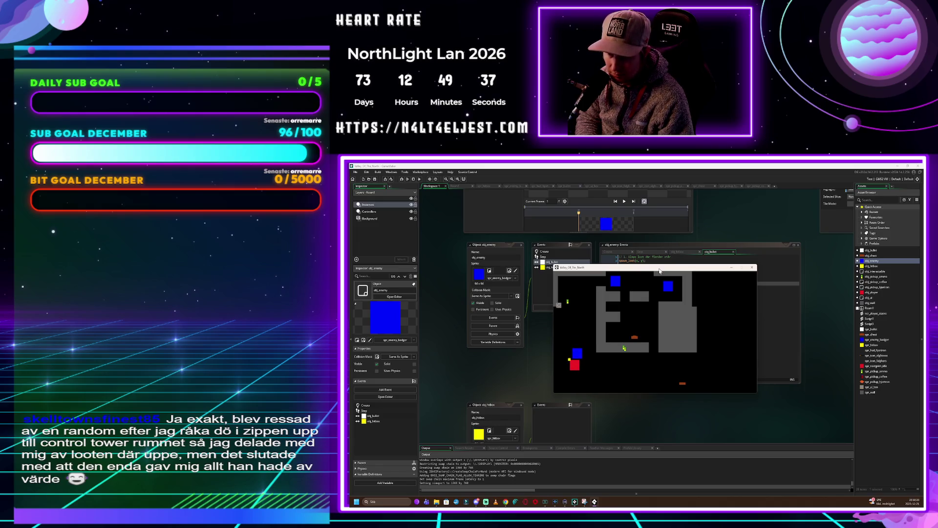
{"action": "key", "text": "Up"}
{"action": "key", "text": "Up"}
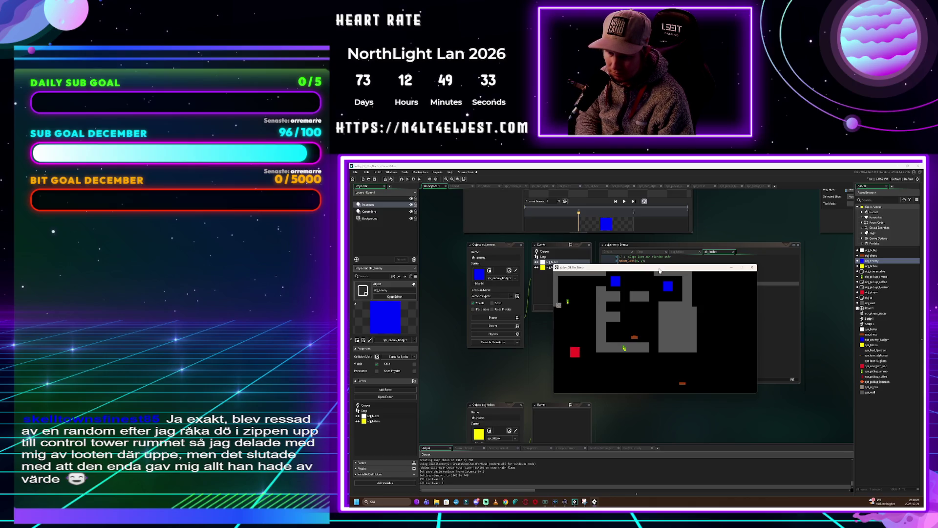
{"action": "key", "text": "Up"}
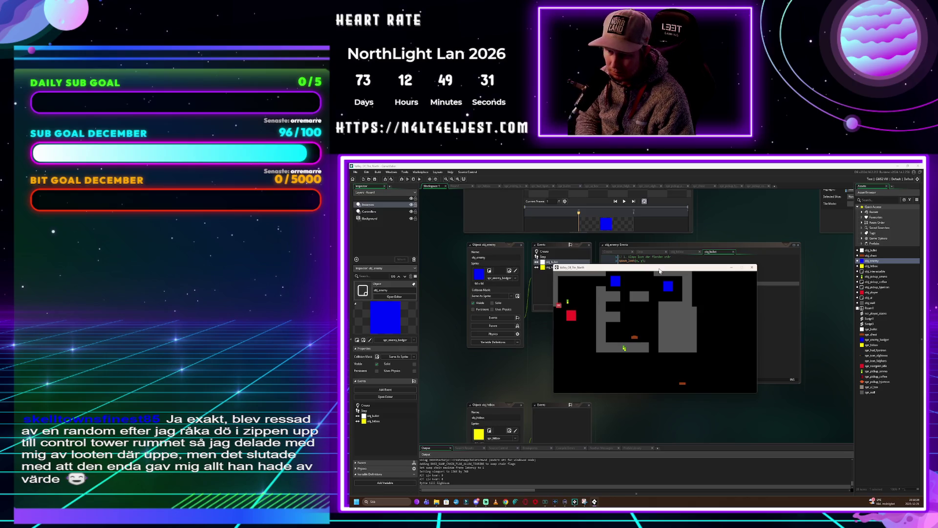
{"action": "key", "text": "Right"}
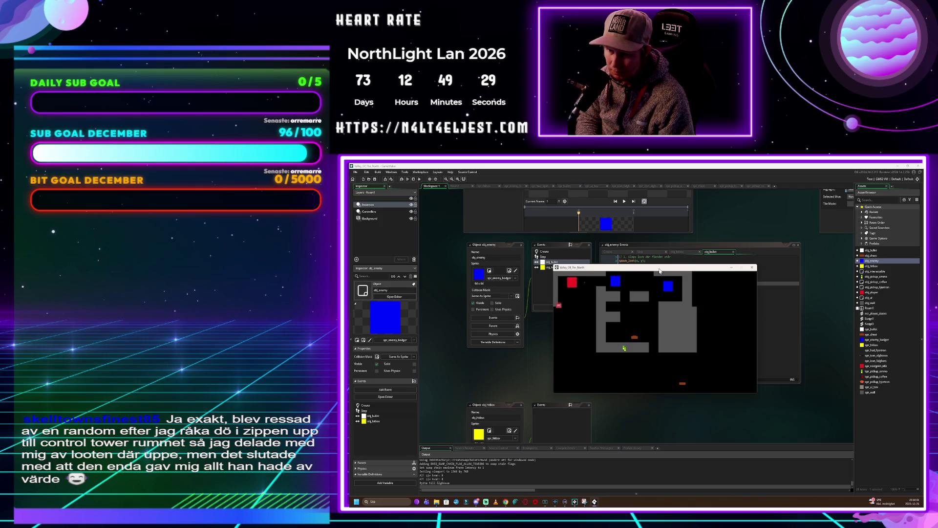
{"action": "key", "text": "Right"}
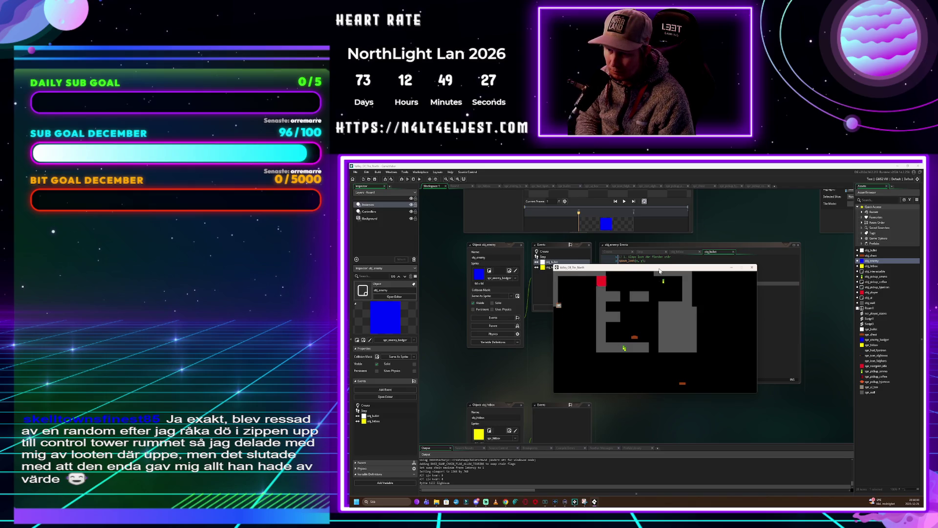
Walk the player into the yellow item, then move it down and to the left
{"action": "key", "text": "Left"}
{"action": "key", "text": "Right"}
{"action": "key", "text": "Right"}
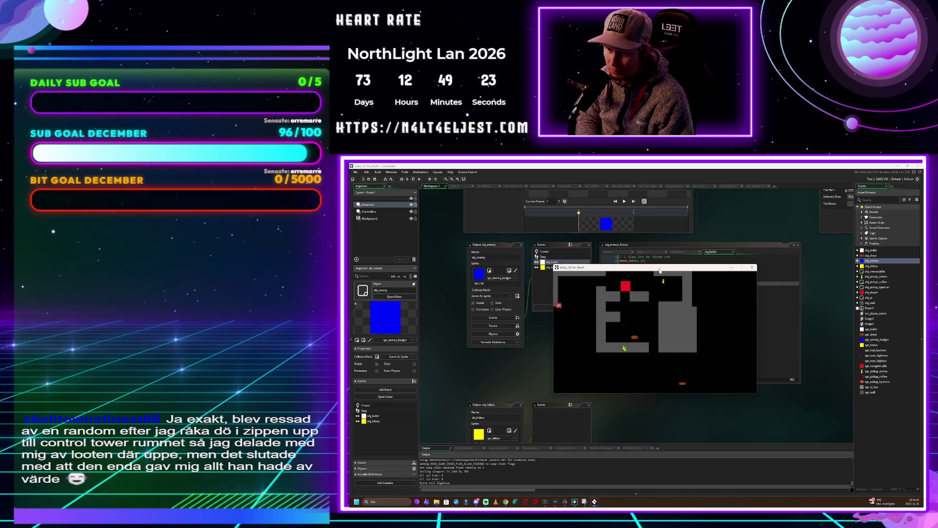
{"action": "key", "text": "Right"}
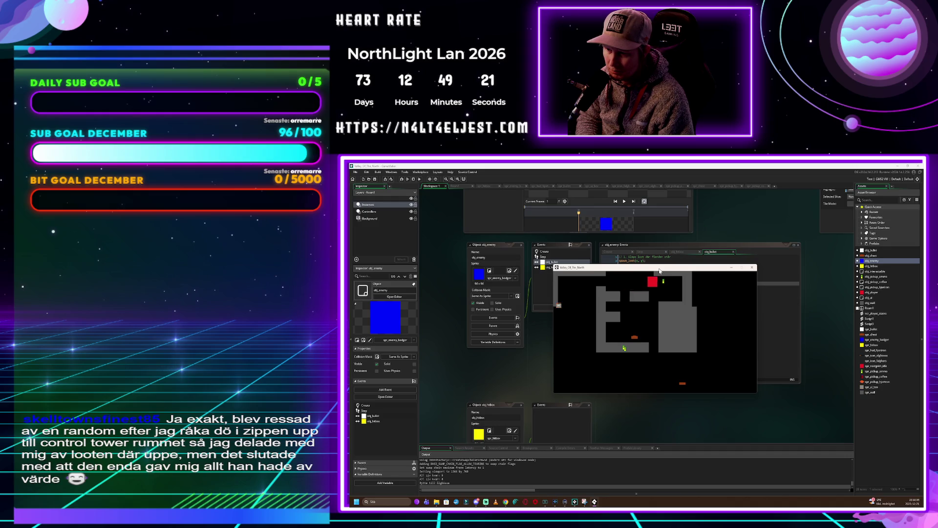
{"action": "key", "text": "Down"}
{"action": "key", "text": "Left"}
{"action": "key", "text": "Down"}
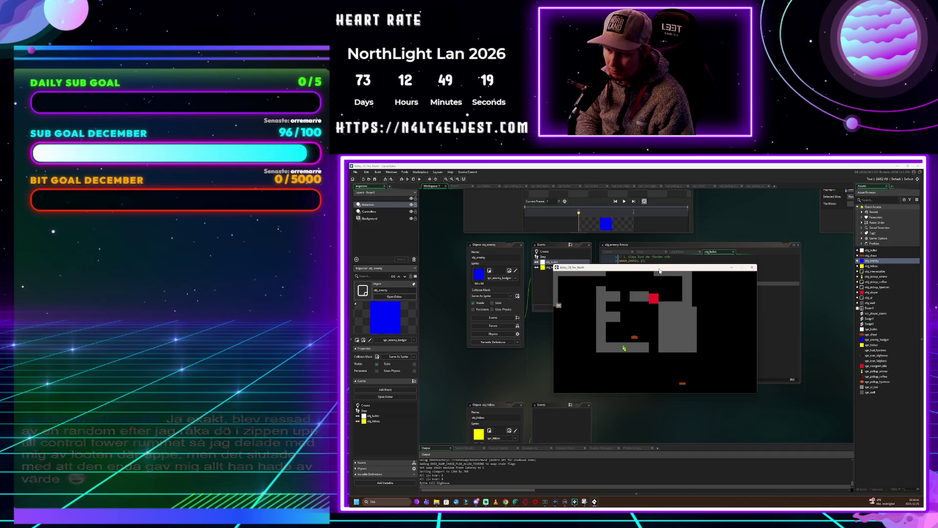
{"action": "key", "text": "Left"}
{"action": "key", "text": "Down"}
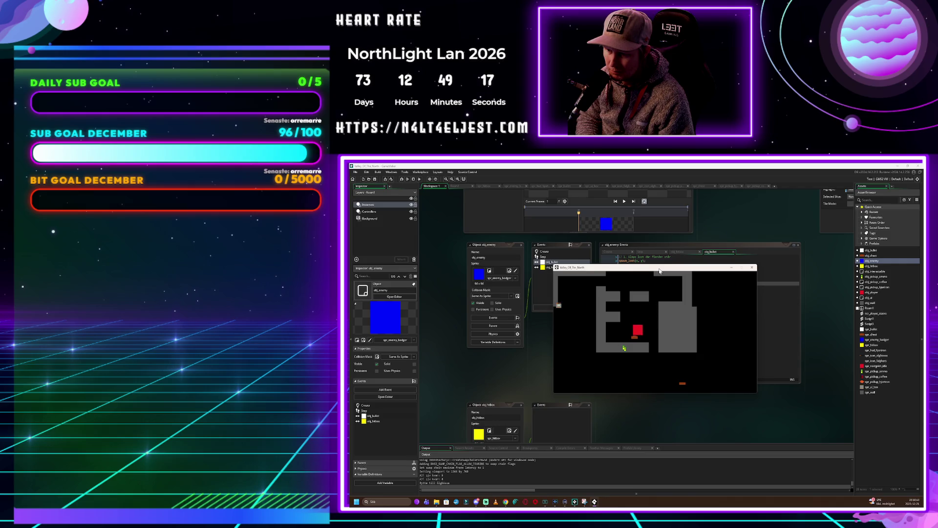
{"action": "key", "text": "Left"}
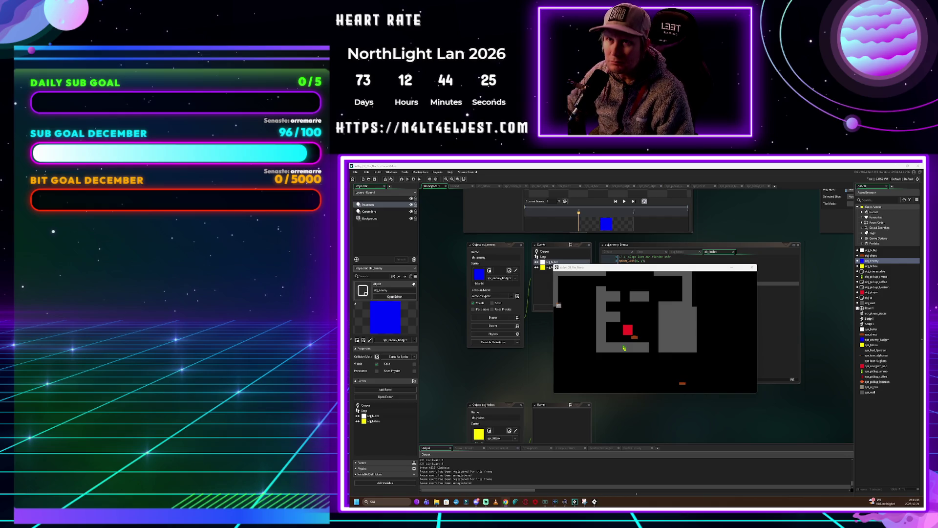
Create a new object asset named obj_pickup_parent
{"action": "right_click", "coordinate": [876, 420]}
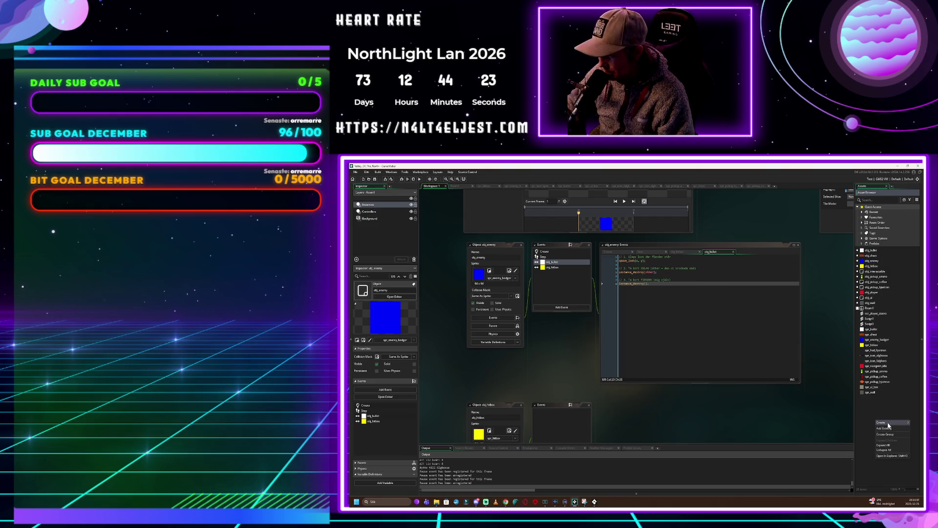
{"action": "mouse_move", "coordinate": [882, 422]}
{"action": "left_click", "coordinate": [849, 434]}
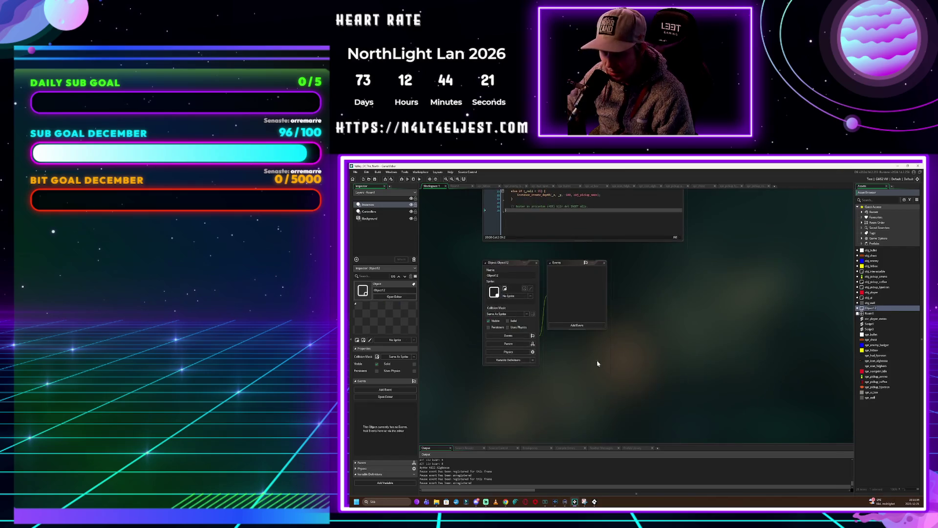
{"action": "type", "text": "obj_pickup_parent"}
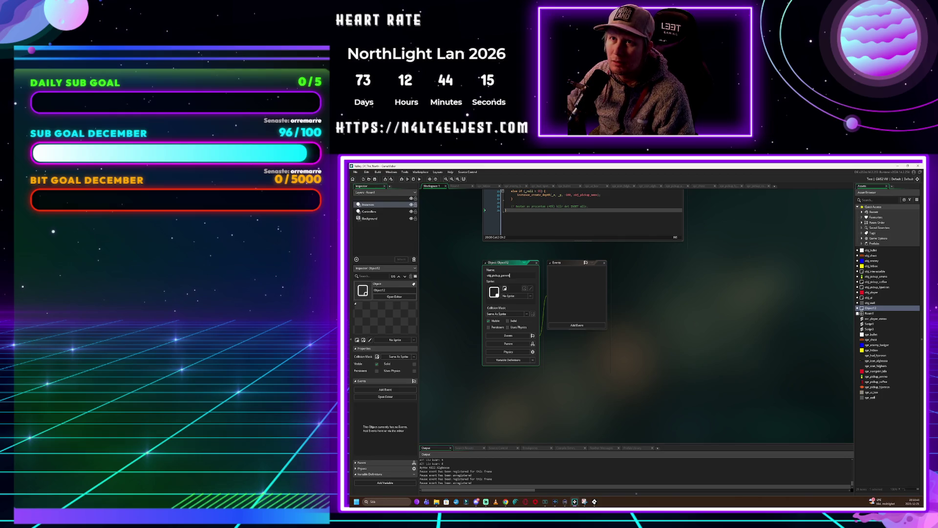
Give obj_pickup_parent a Create event containing the pasted GML code
{"action": "left_click", "coordinate": [579, 325]}
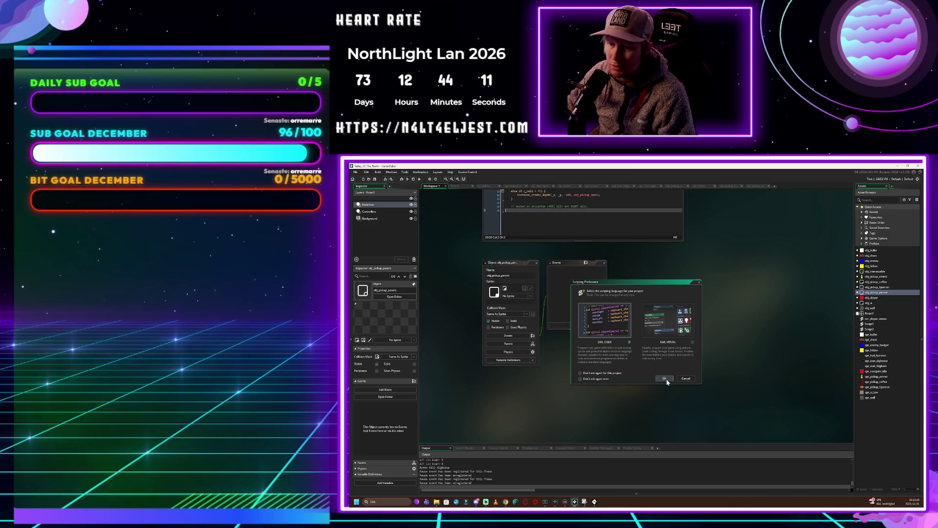
{"action": "left_click", "coordinate": [664, 378]}
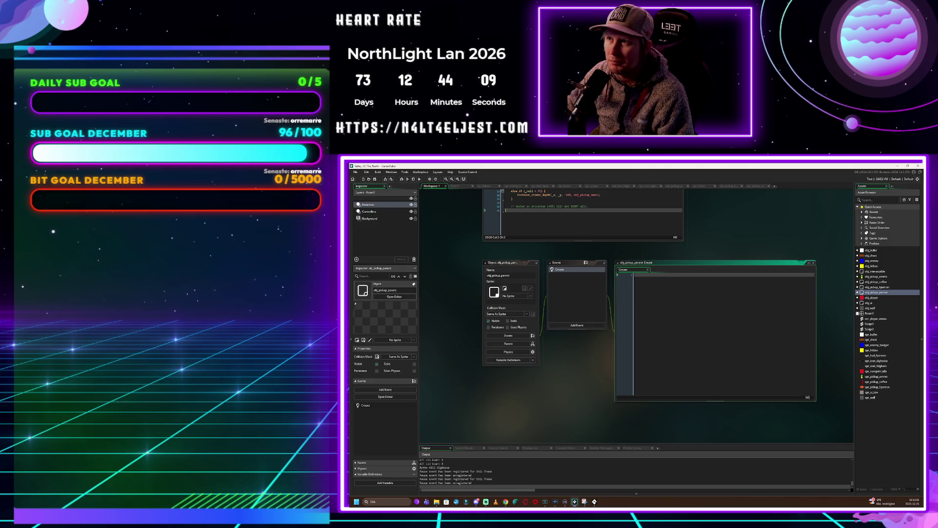
{"action": "key", "text": "ctrl+v"}
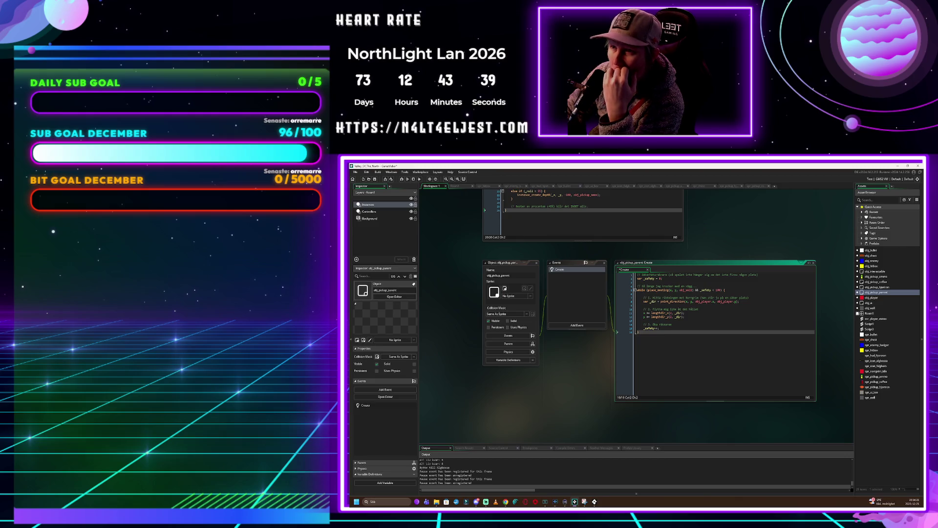
{"action": "left_click", "coordinate": [882, 276]}
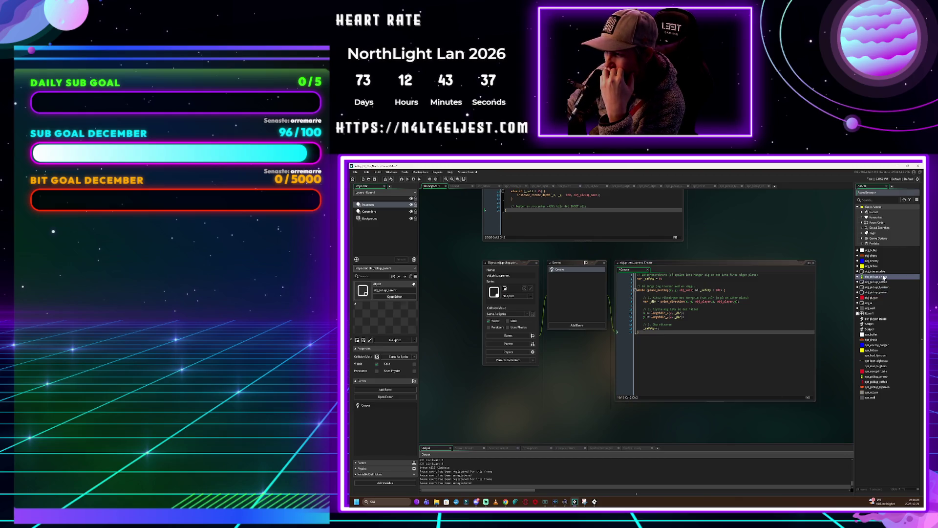
Set obj_pickup_ammo's parent object to obj_pickup_parent
{"action": "double_click", "coordinate": [882, 276]}
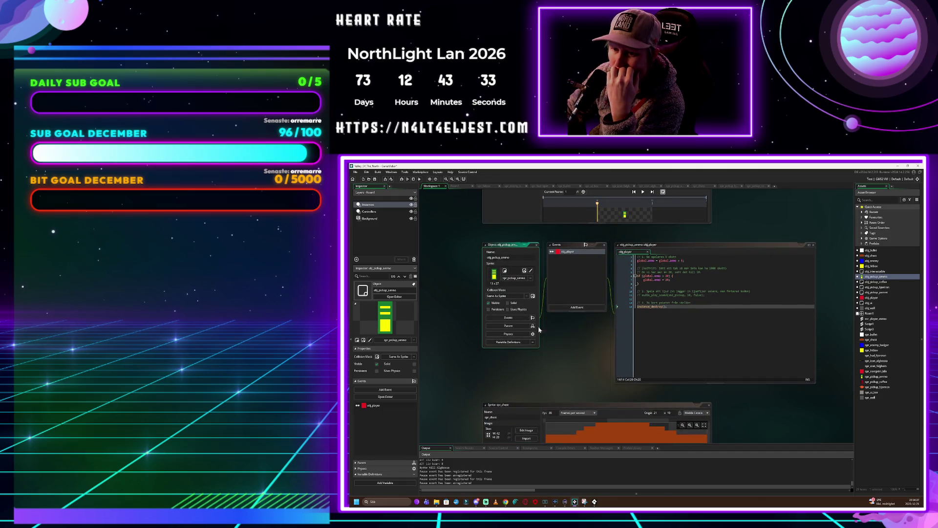
{"action": "left_click", "coordinate": [508, 325]}
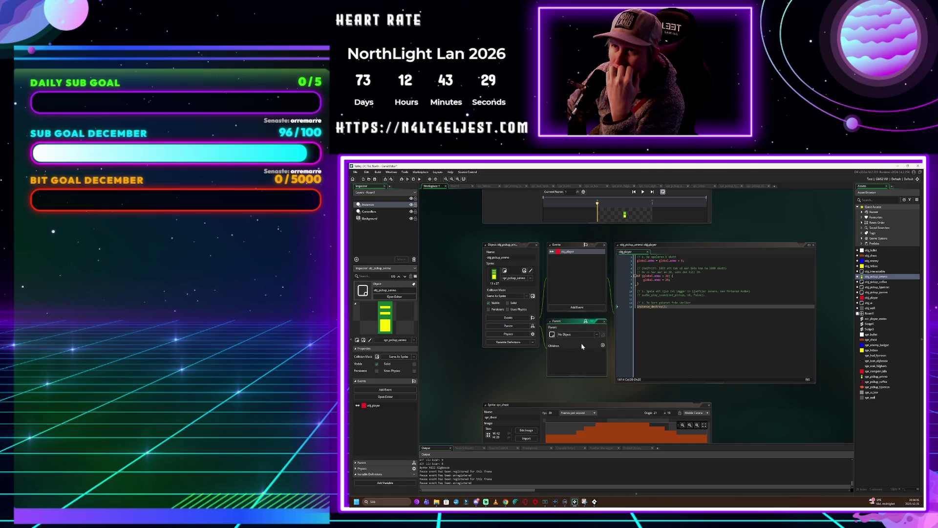
{"action": "left_click", "coordinate": [582, 336]}
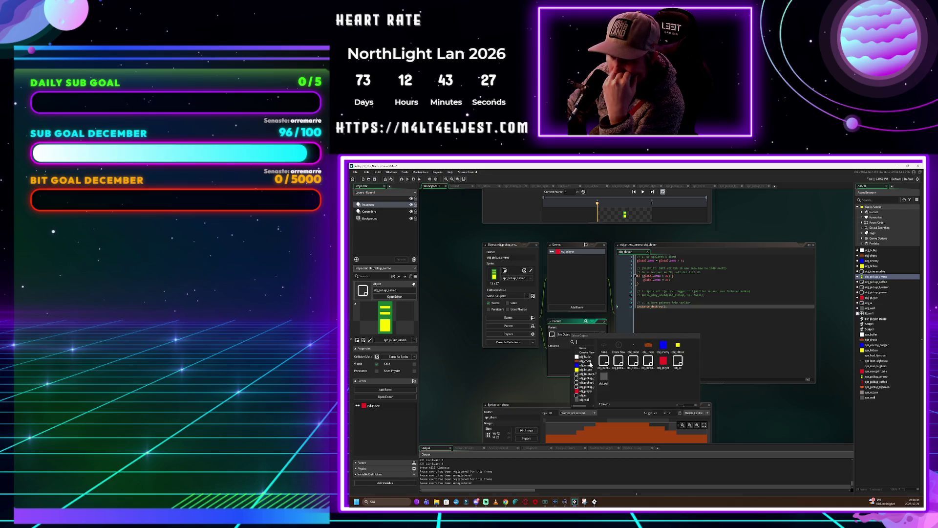
{"action": "left_click_drag", "start_coordinate": [597, 360], "coordinate": [609, 360]}
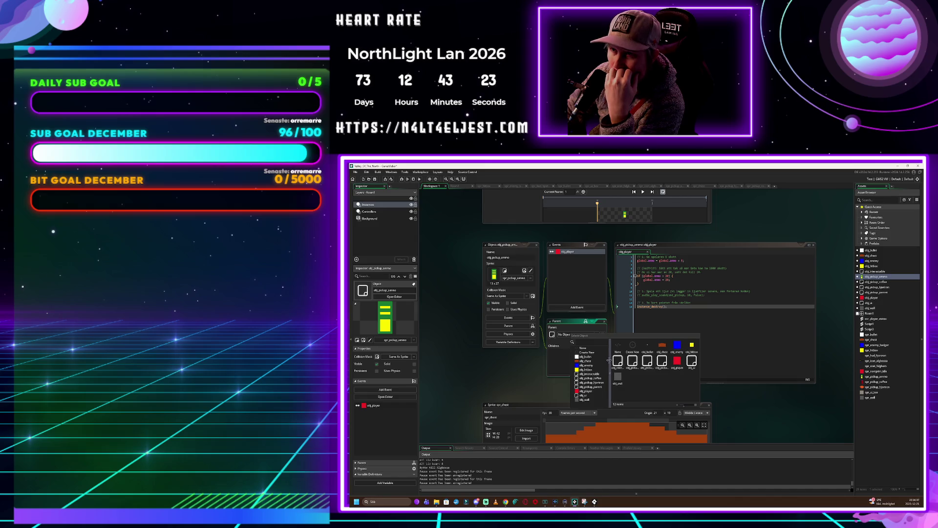
{"action": "left_click", "coordinate": [590, 387]}
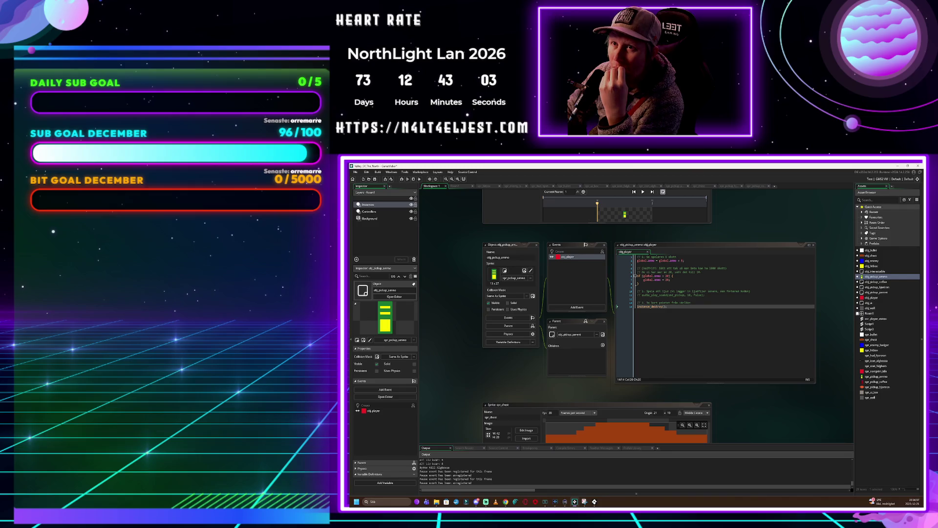
{"action": "double_click", "coordinate": [880, 287]}
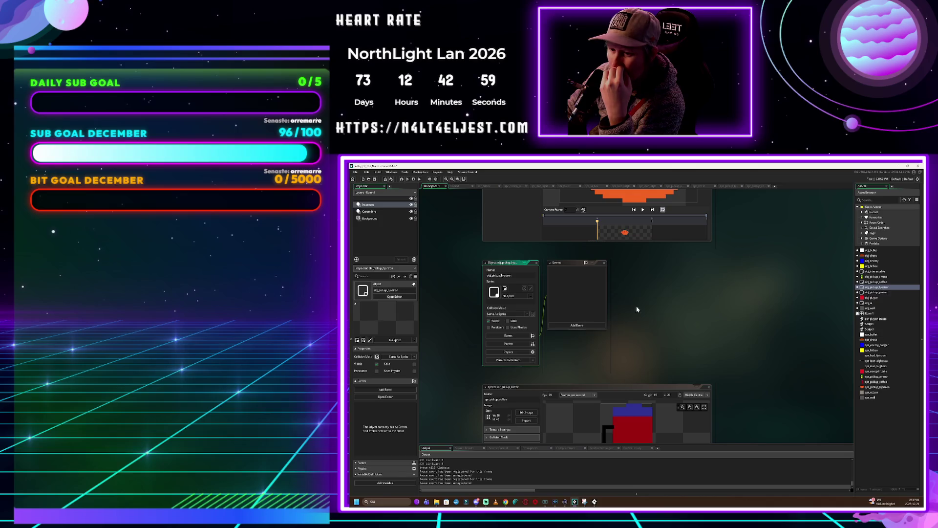
Set obj_pickup_hjortron's parent object to obj_pickup_parent
{"action": "left_click", "coordinate": [508, 343]}
{"action": "left_click", "coordinate": [576, 353]}
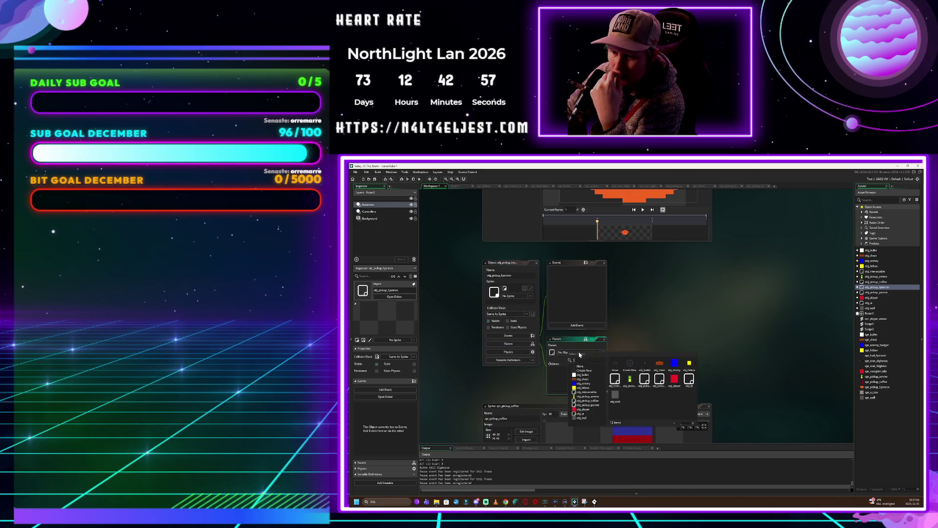
{"action": "left_click", "coordinate": [595, 405]}
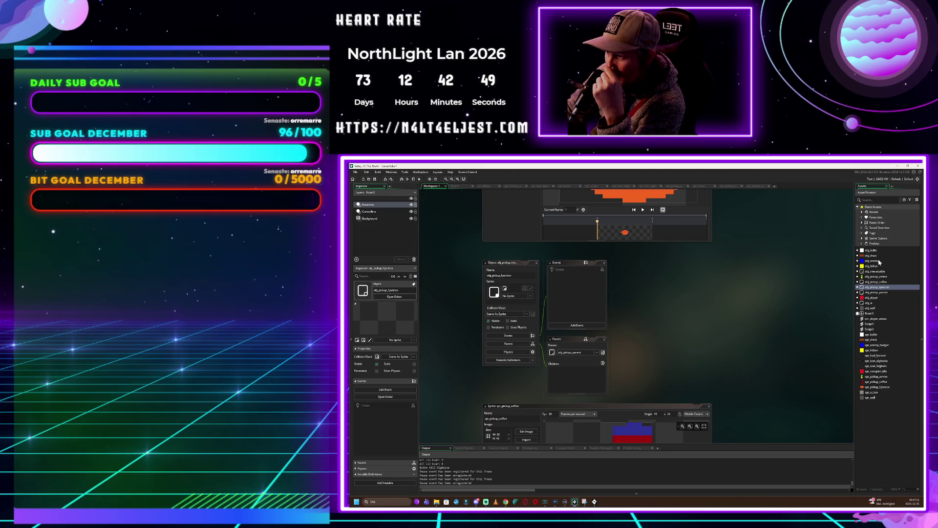
Set obj_pickup_coffee's parent to obj_pickup_parent, then open Room1 in the room editor
{"action": "double_click", "coordinate": [876, 281]}
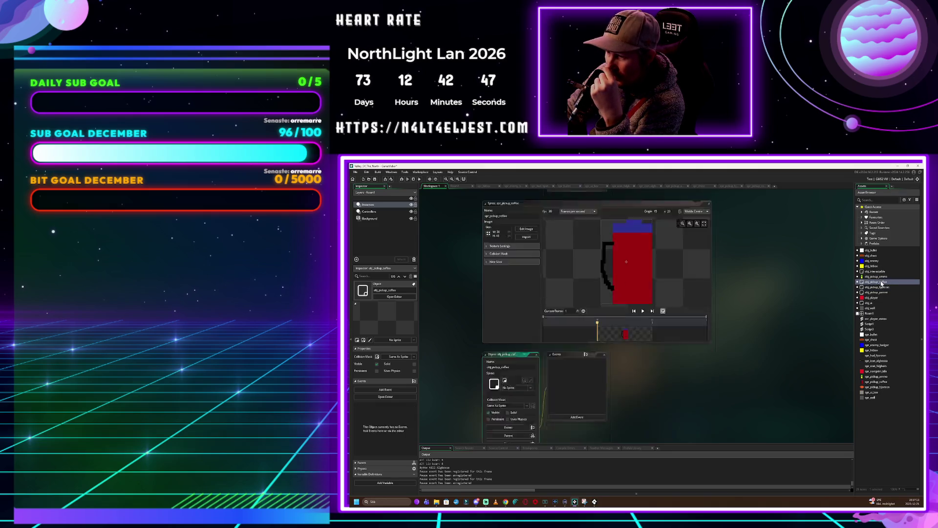
{"action": "left_click", "coordinate": [508, 344]}
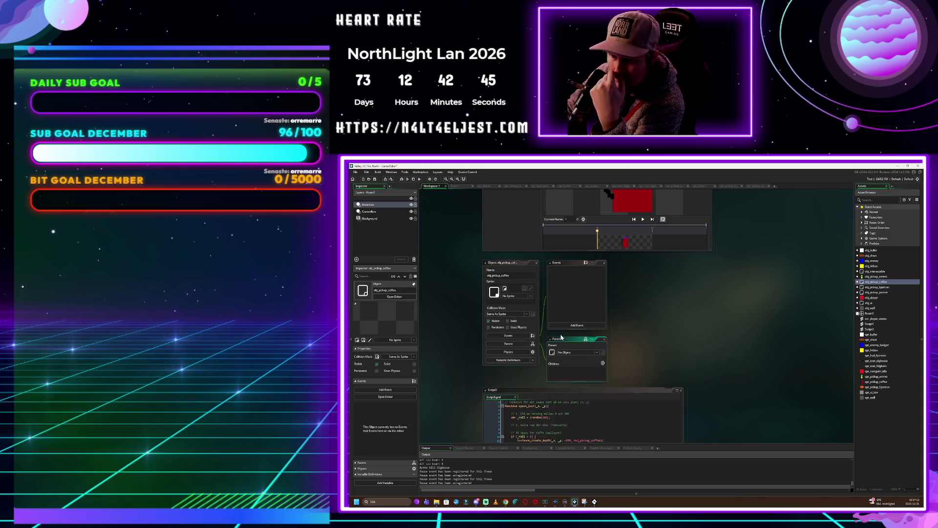
{"action": "left_click", "coordinate": [572, 352]}
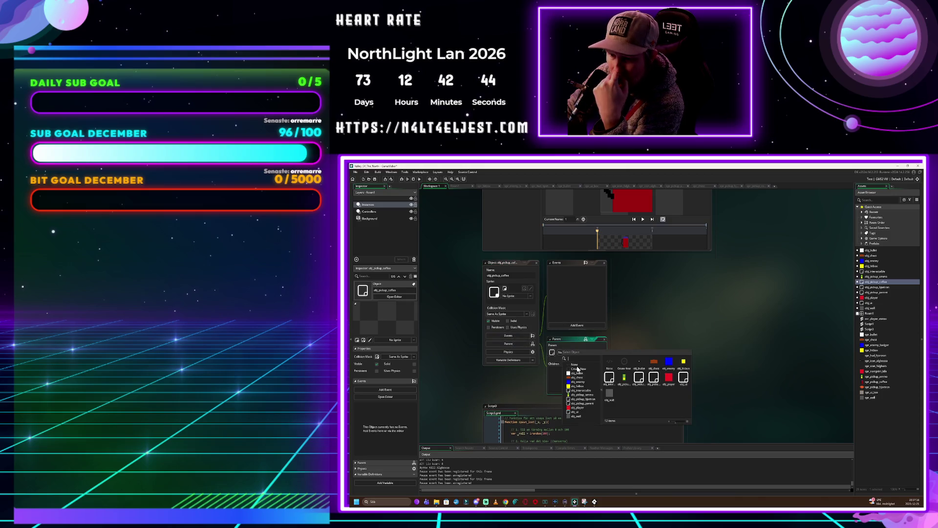
{"action": "left_click", "coordinate": [582, 403]}
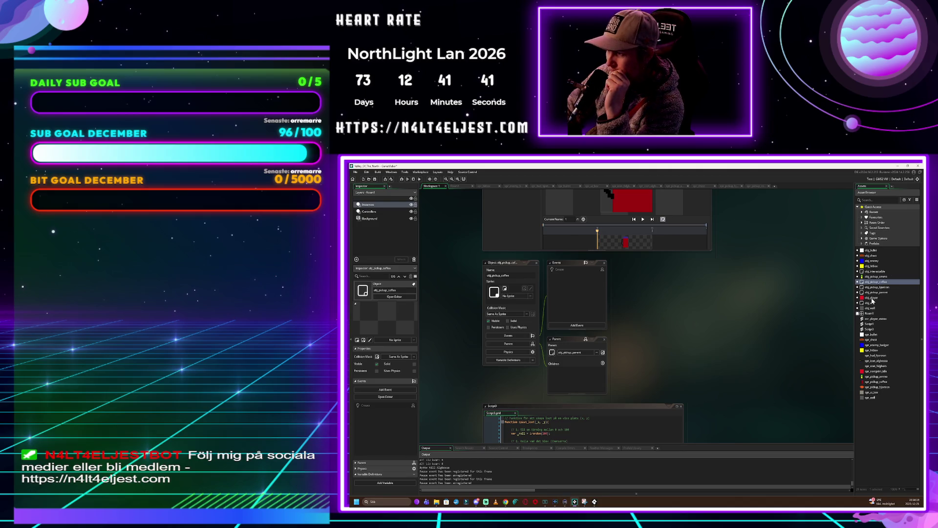
{"action": "double_click", "coordinate": [870, 313]}
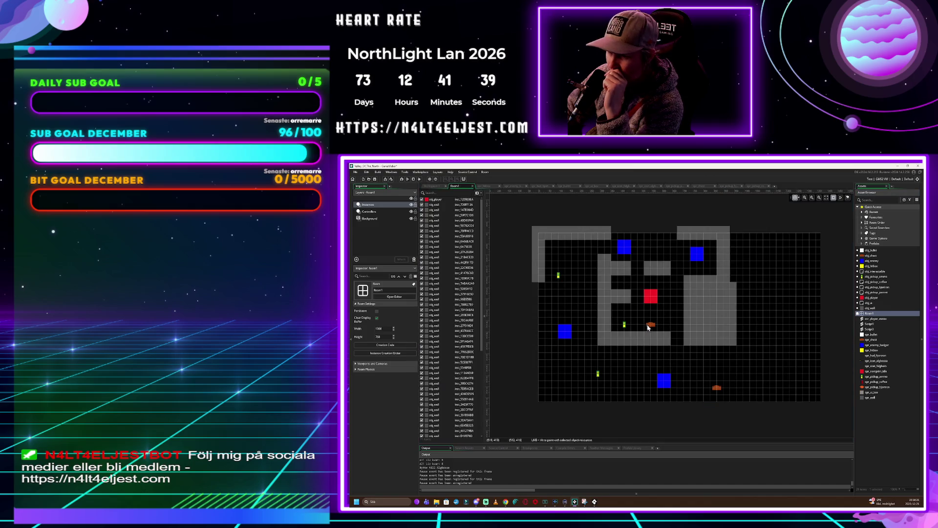
Place two more obj_chest instances in Room1 and relaunch the game's test run
{"action": "left_click", "coordinate": [871, 256]}
{"action": "mouse_move", "coordinate": [871, 255]}
{"action": "left_mouse_down"}
{"action": "mouse_move", "coordinate": [664, 326]}
{"action": "mouse_move", "coordinate": [666, 334]}
{"action": "mouse_move", "coordinate": [664, 325]}
{"action": "left_mouse_up"}
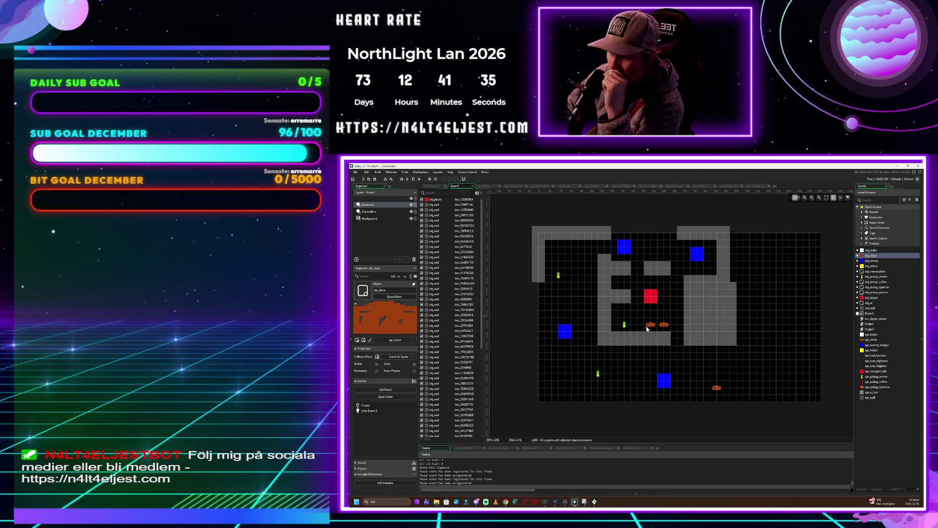
{"action": "mouse_move", "coordinate": [873, 255]}
{"action": "left_mouse_down"}
{"action": "mouse_move", "coordinate": [663, 295]}
{"action": "mouse_move", "coordinate": [618, 282]}
{"action": "left_mouse_up"}
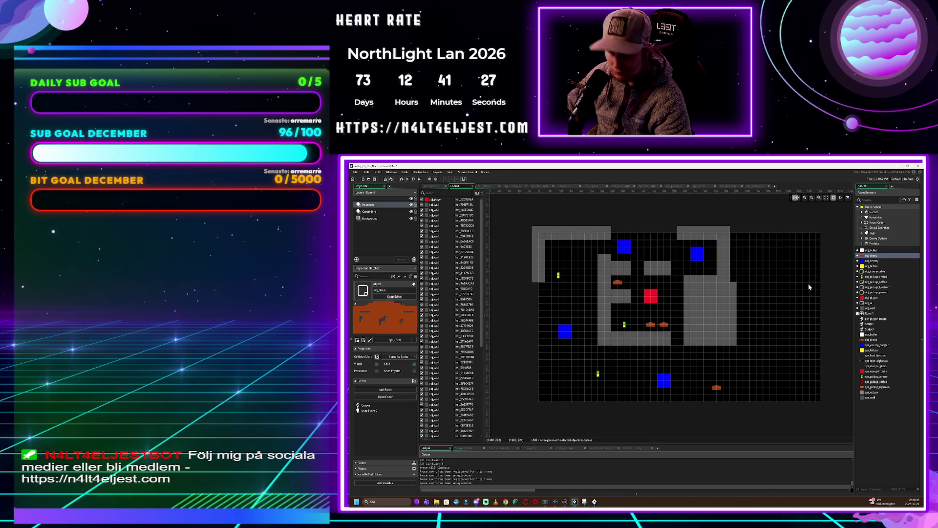
{"action": "key", "text": "F5"}
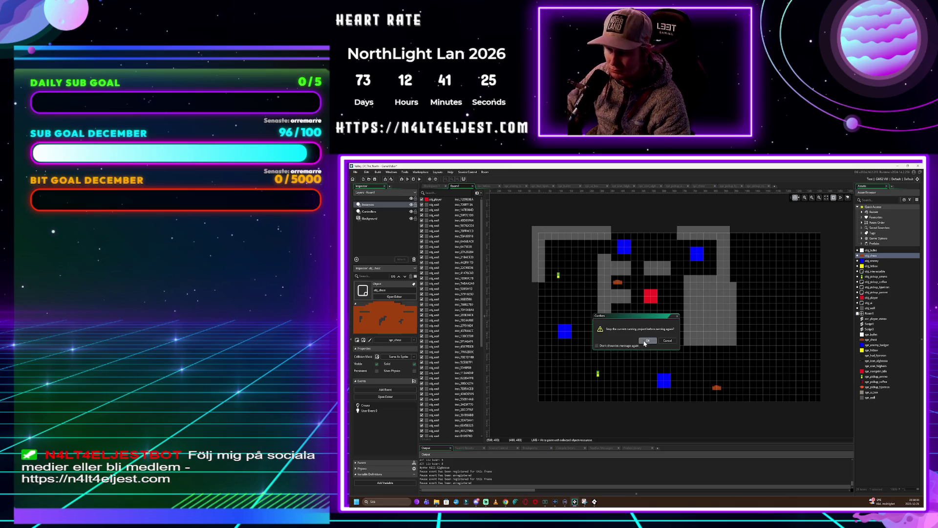
{"action": "left_click", "coordinate": [646, 341]}
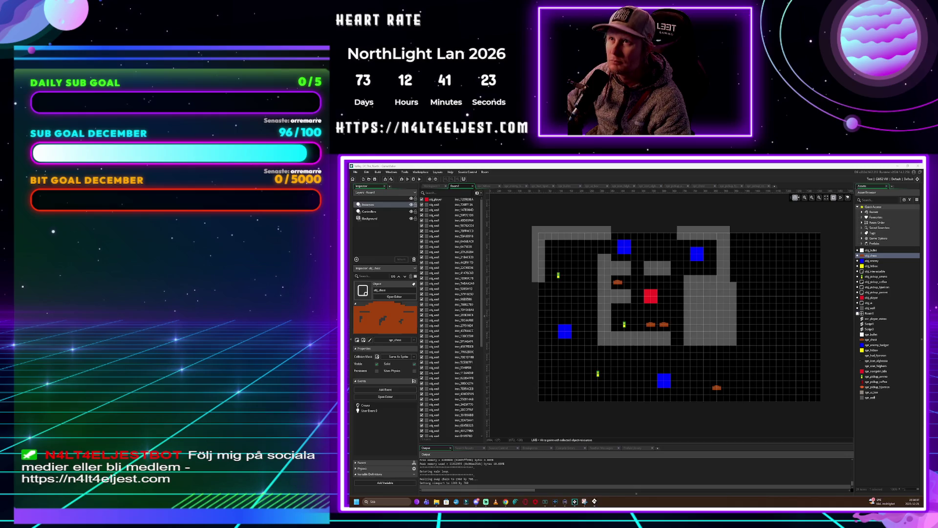
Steer the red player square around the room's right and lower areas using WASD
{"action": "left_click_drag", "start_coordinate": [649, 252], "coordinate": [654, 262]}
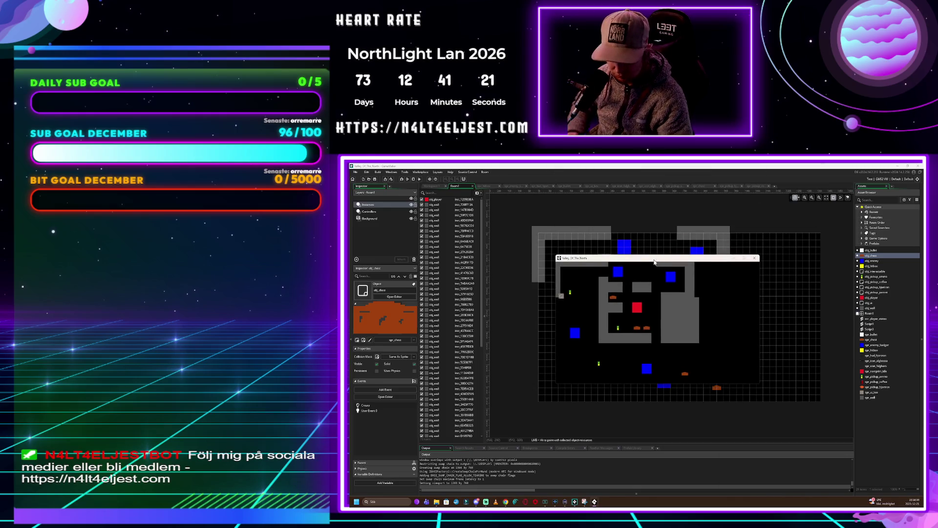
{"action": "key", "text": "w"}
{"action": "key", "text": "a"}
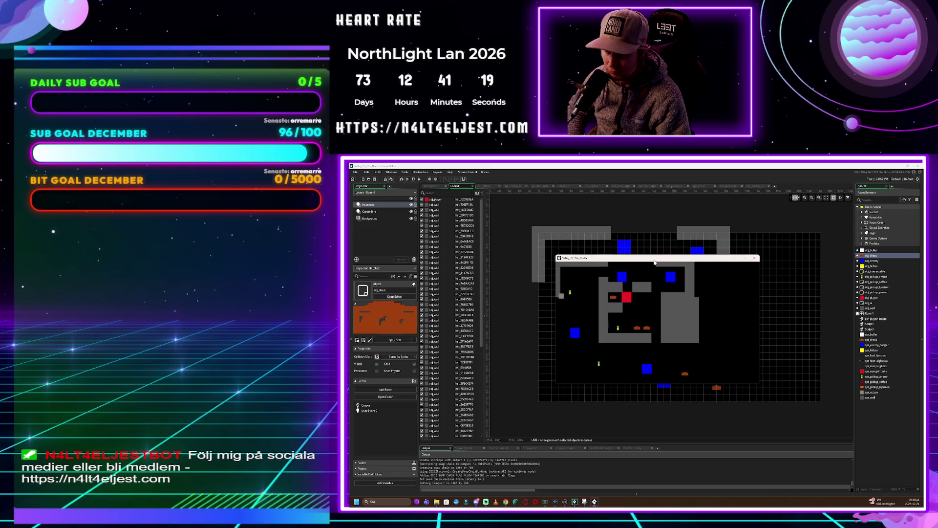
{"action": "key", "text": "a"}
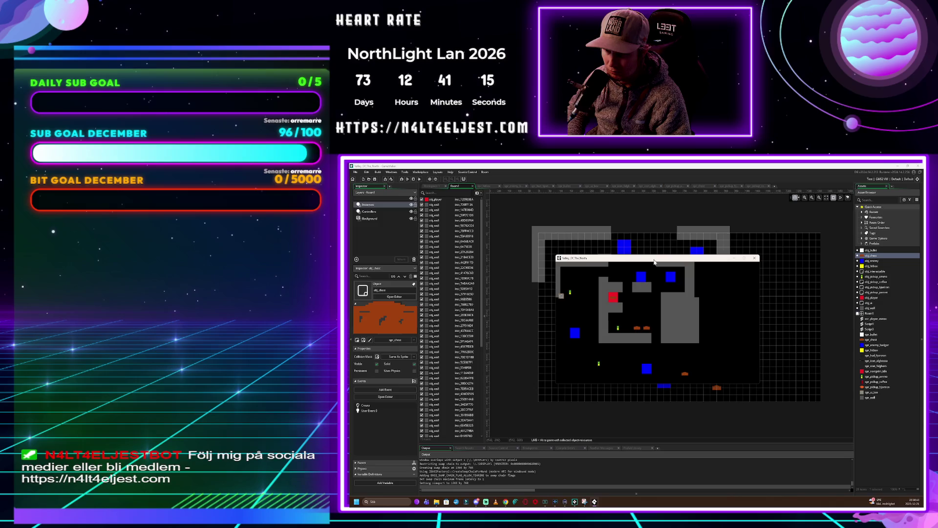
{"action": "key", "text": "s"}
{"action": "key", "text": "d"}
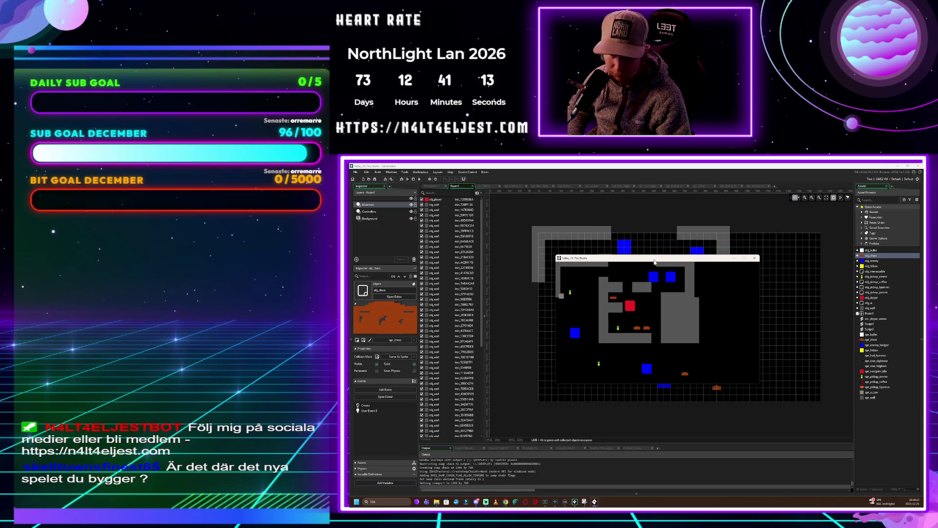
{"action": "key", "text": "s"}
{"action": "key", "text": "d"}
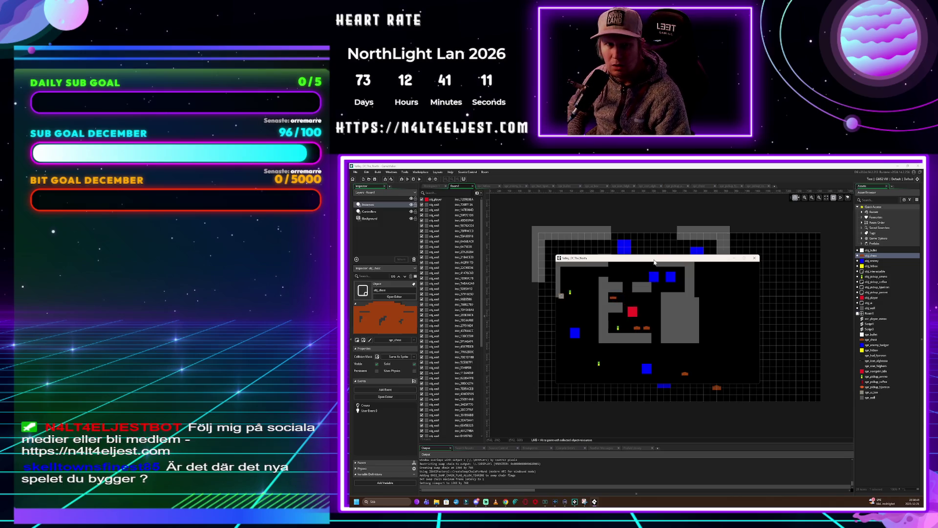
{"action": "key", "text": "w"}
{"action": "key", "text": "d"}
{"action": "key", "text": "s"}
{"action": "key", "text": "d"}
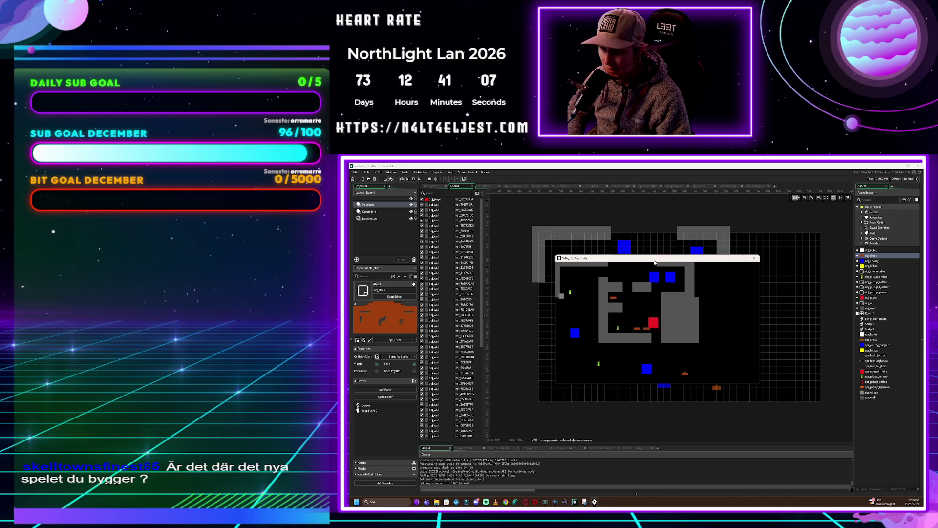
{"action": "key", "text": "s"}
{"action": "key", "text": "d"}
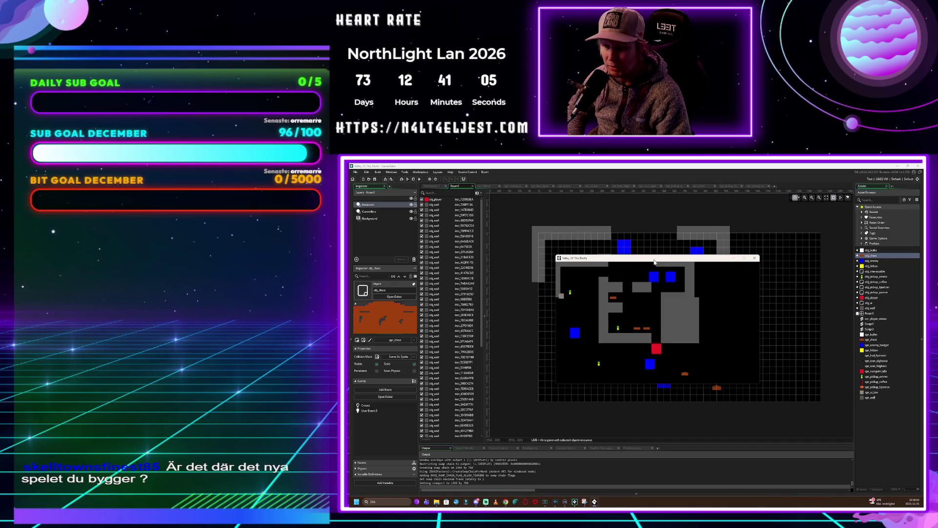
{"action": "key", "text": "s"}
{"action": "key", "text": "d"}
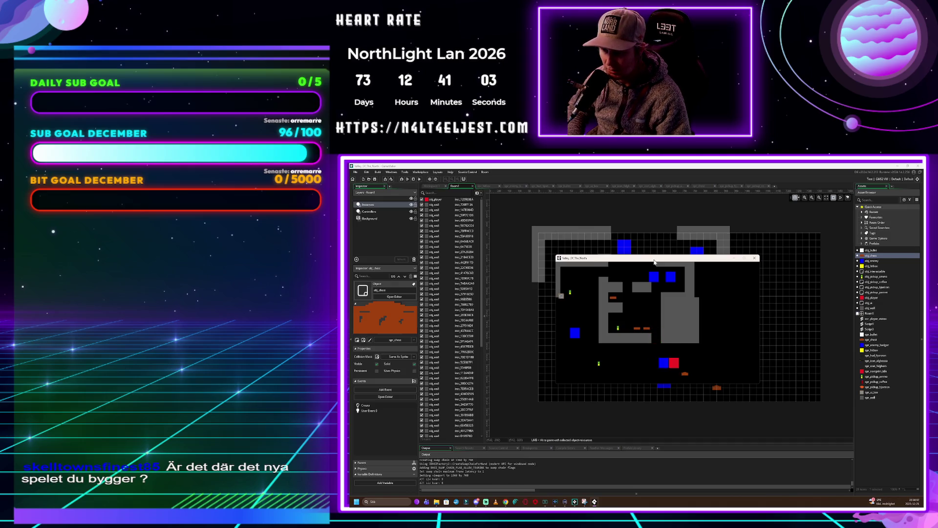
{"action": "key", "text": "w"}
{"action": "key", "text": "a"}
{"action": "key", "text": "d"}
{"action": "key", "text": "s"}
{"action": "key", "text": "d"}
{"action": "key", "text": "d"}
{"action": "key", "text": "s"}
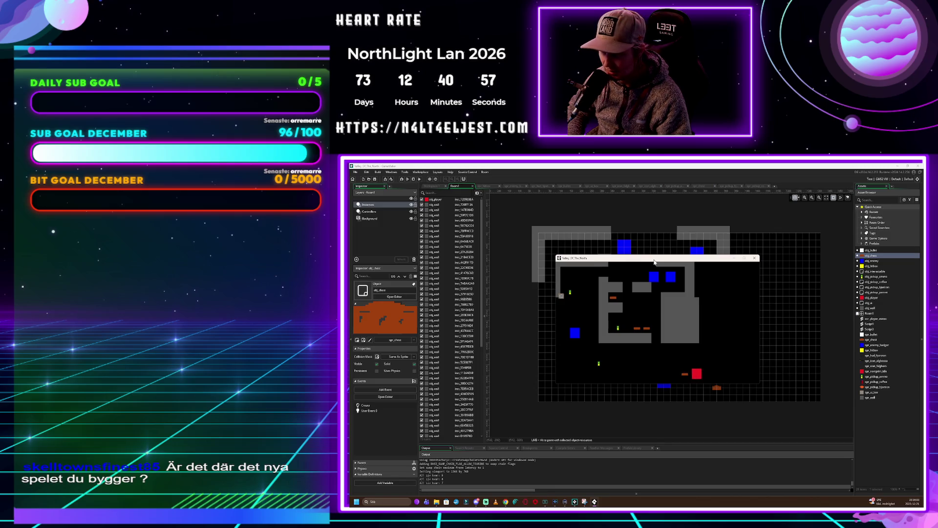
Move the player left, up into the enemy and onto the yellow item, then stop the game
{"action": "key", "text": "a"}
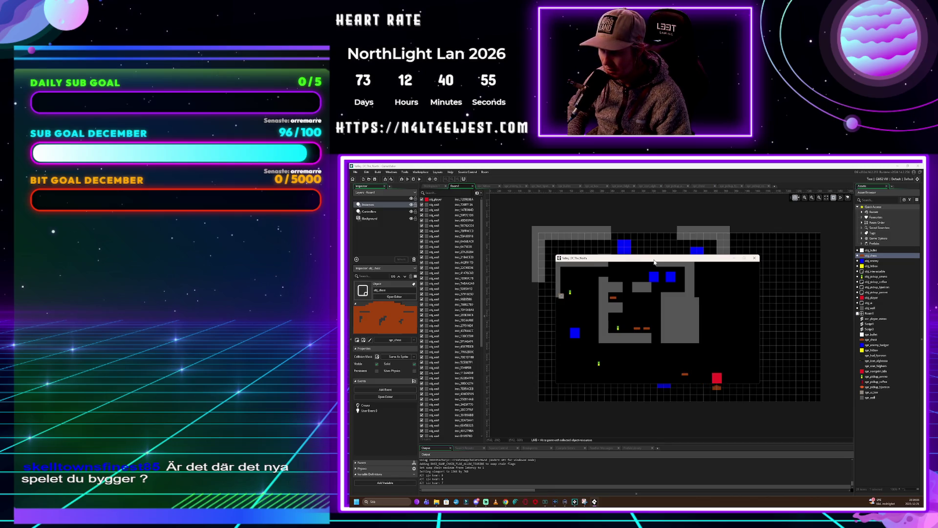
{"action": "key", "text": "w"}
{"action": "key", "text": "a"}
{"action": "key", "text": "w"}
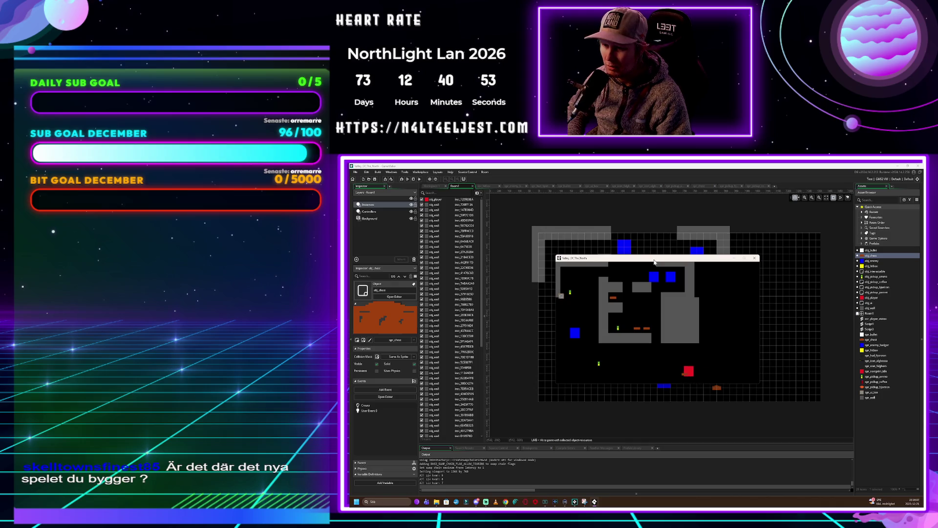
{"action": "key", "text": "a"}
{"action": "key", "text": "w"}
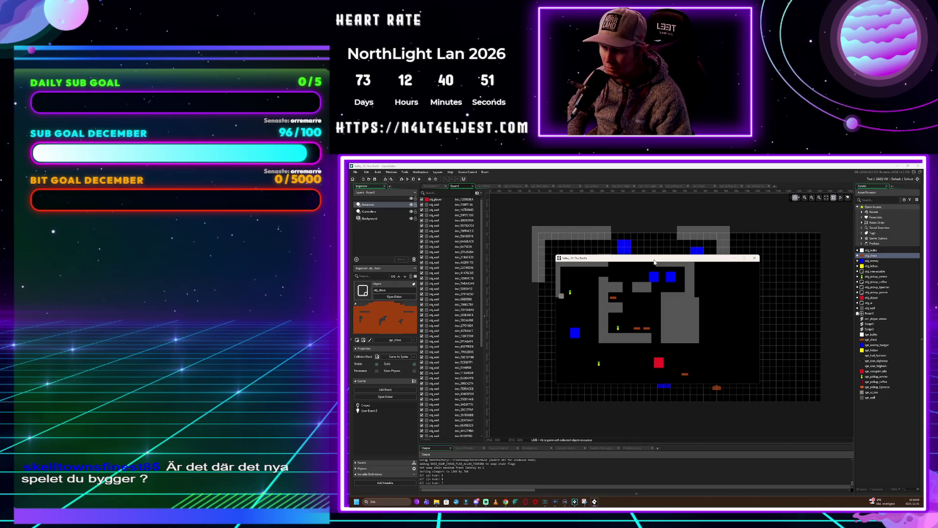
{"action": "key", "text": "a"}
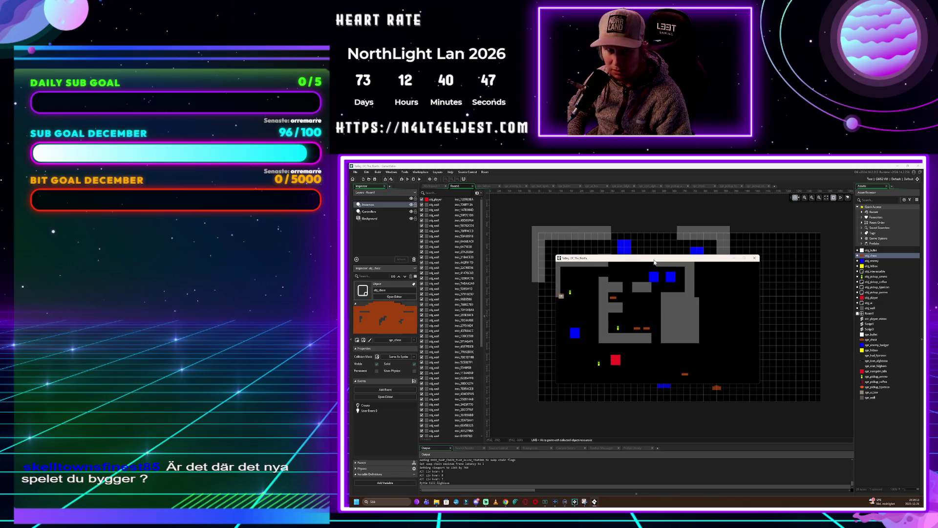
{"action": "key", "text": "a"}
{"action": "key", "text": "s"}
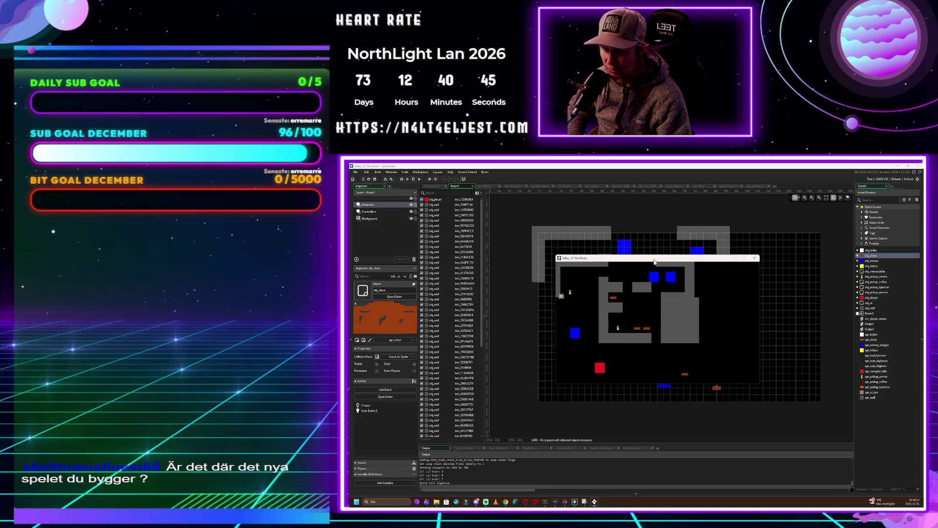
{"action": "key", "text": "w"}
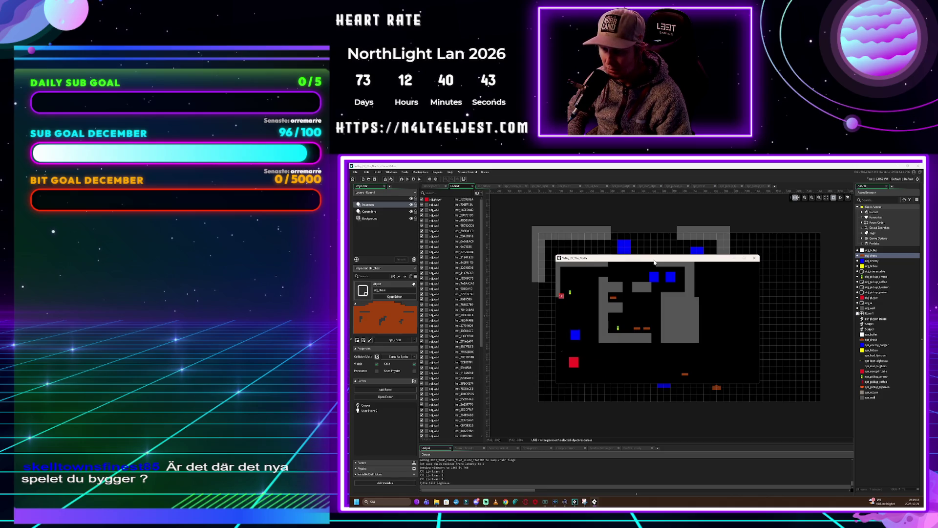
{"action": "key", "text": "w"}
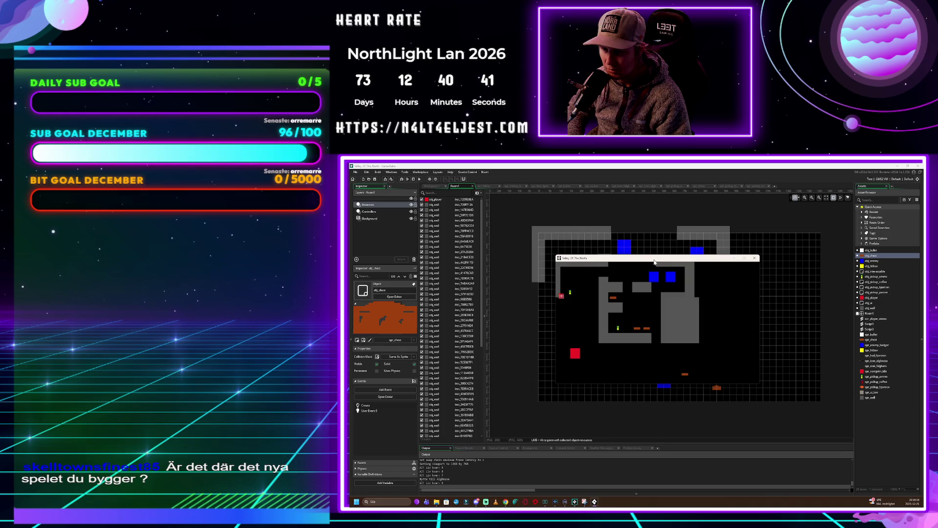
{"action": "key", "text": "w"}
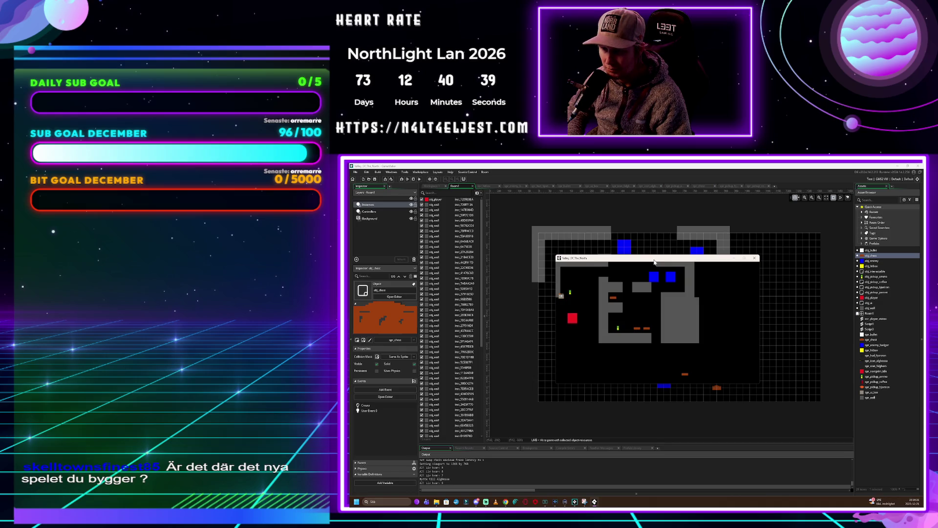
{"action": "key", "text": "w"}
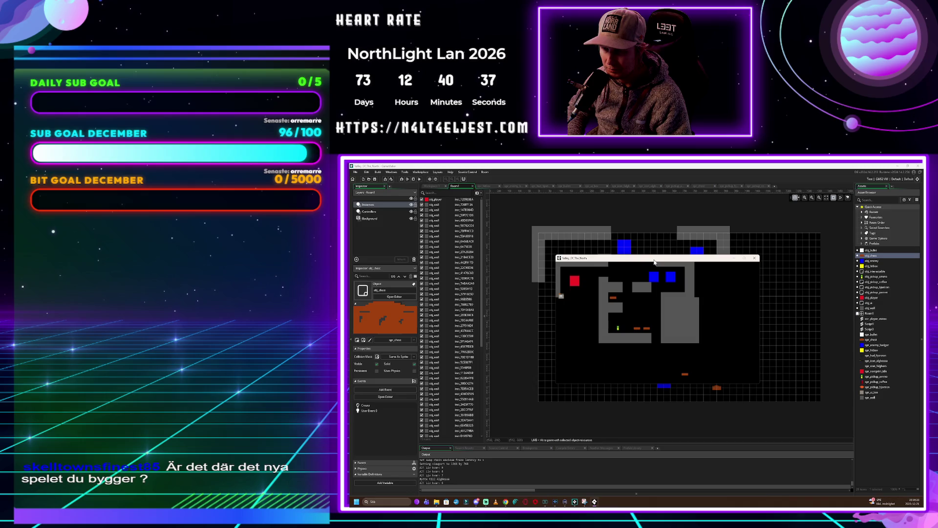
{"action": "key", "text": "d"}
{"action": "key", "text": "d"}
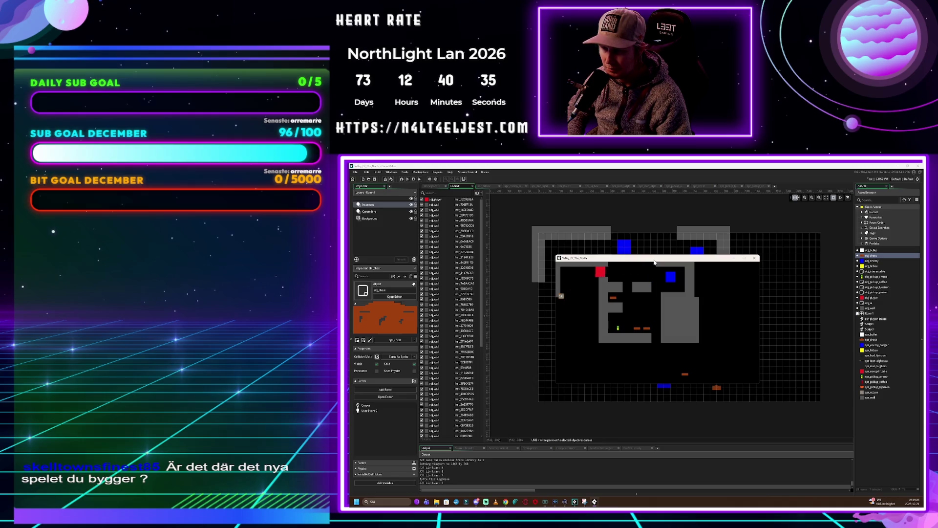
{"action": "key", "text": "d"}
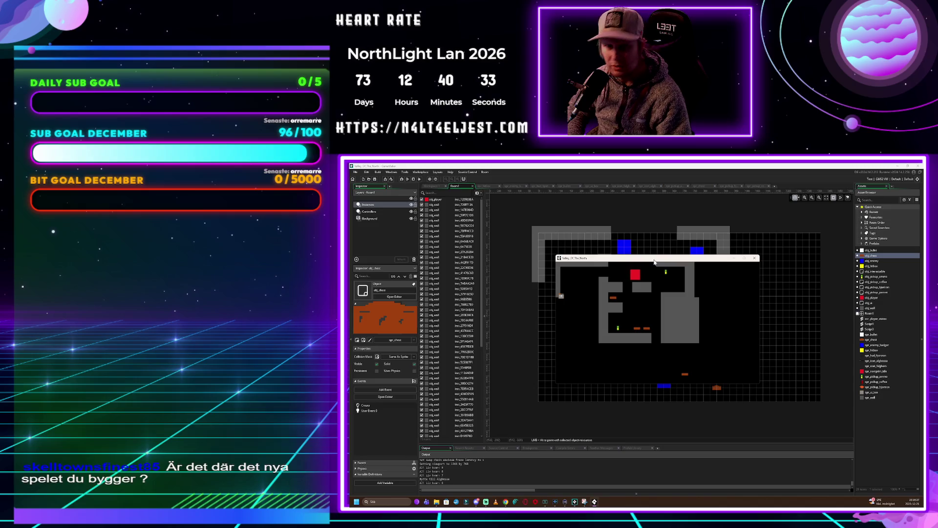
{"action": "key", "text": "d"}
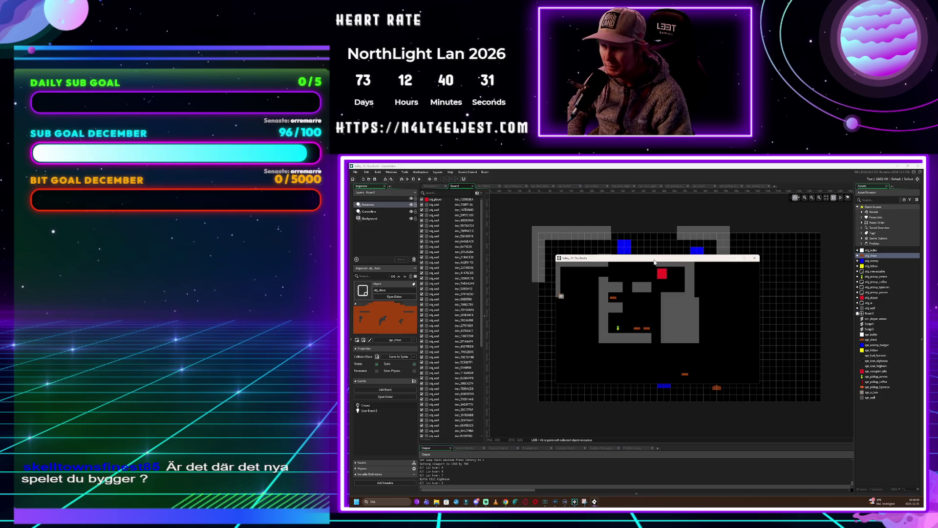
{"action": "key", "text": "s"}
{"action": "key", "text": "s"}
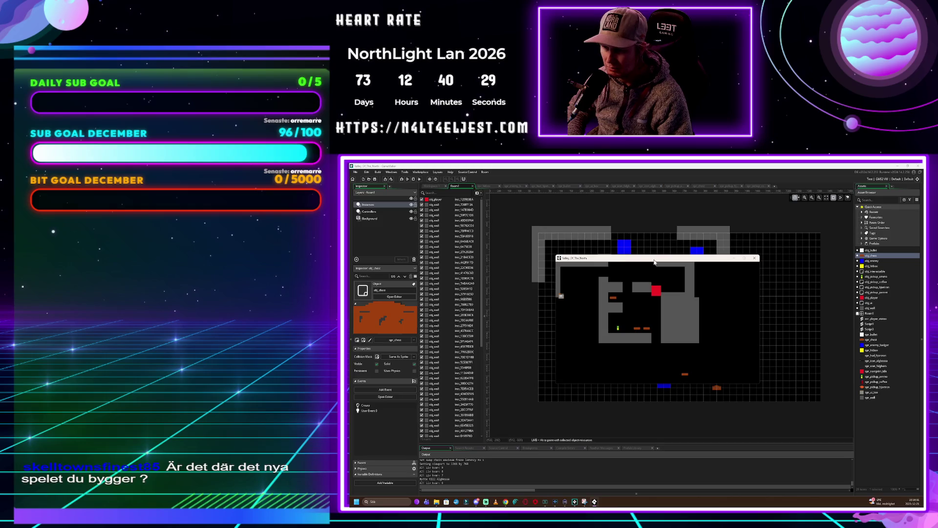
{"action": "key", "text": "a"}
{"action": "key", "text": "s"}
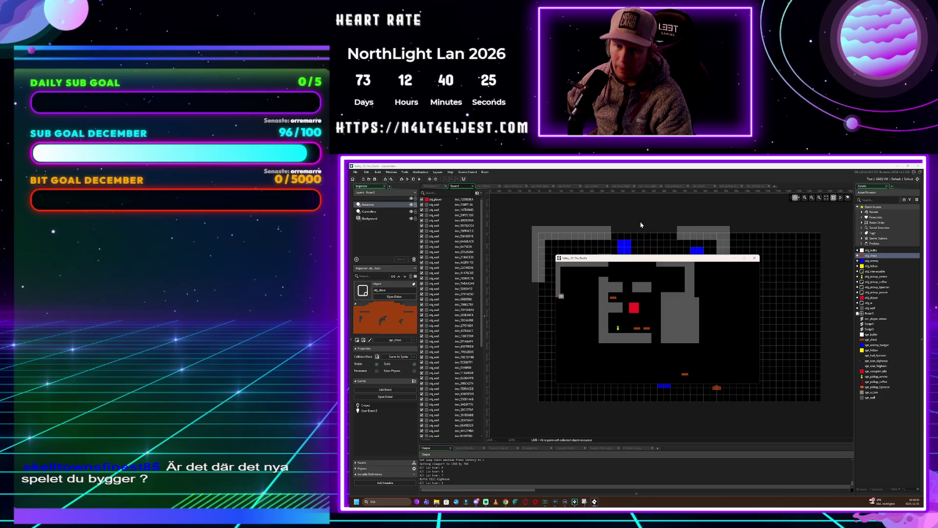
{"action": "key", "text": "Escape"}
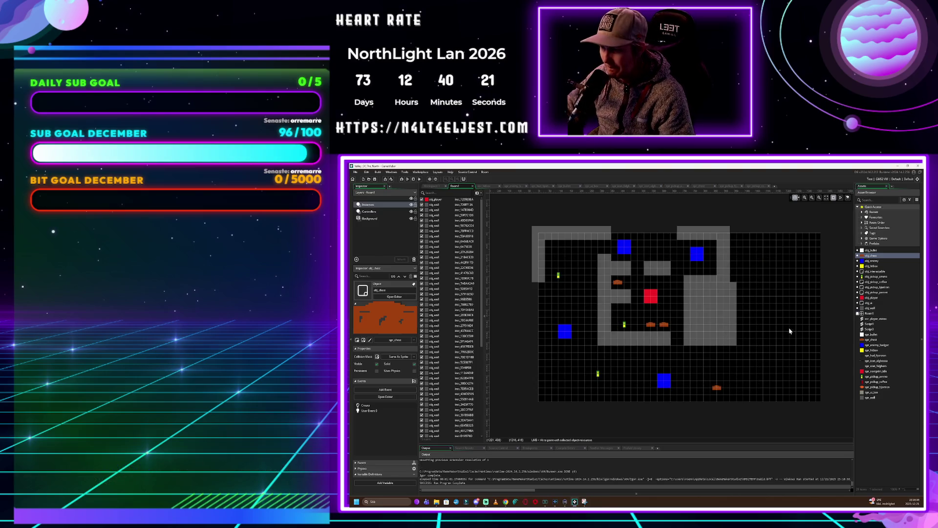
{"action": "left_click", "coordinate": [874, 314]}
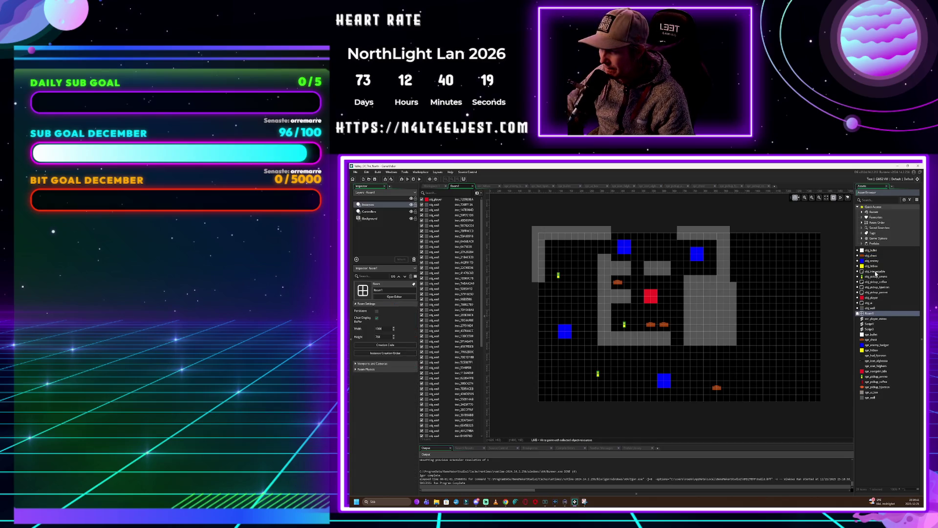
Open obj_enemy from the Asset Browser to view its events and code
{"action": "double_click", "coordinate": [872, 261]}
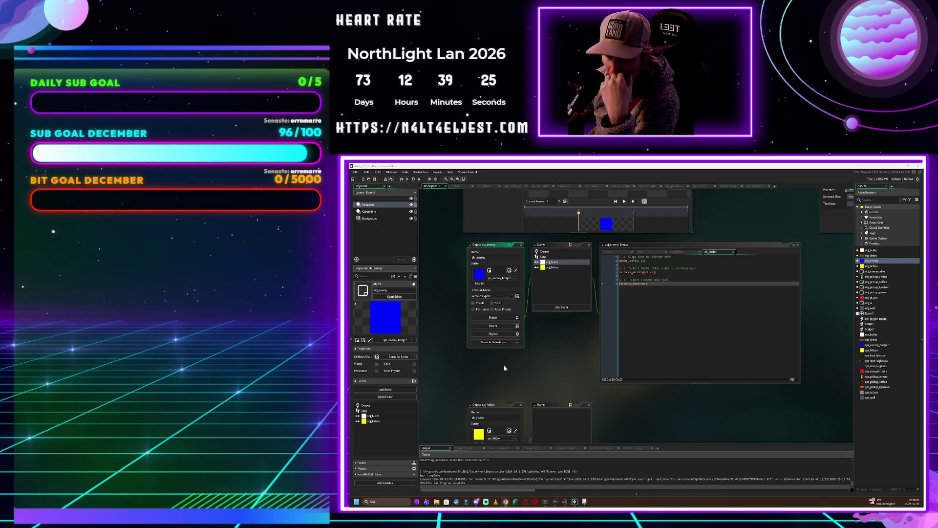
{"action": "scroll", "coordinate": [427, 337], "scroll_direction": "up", "scroll_amount": 2}
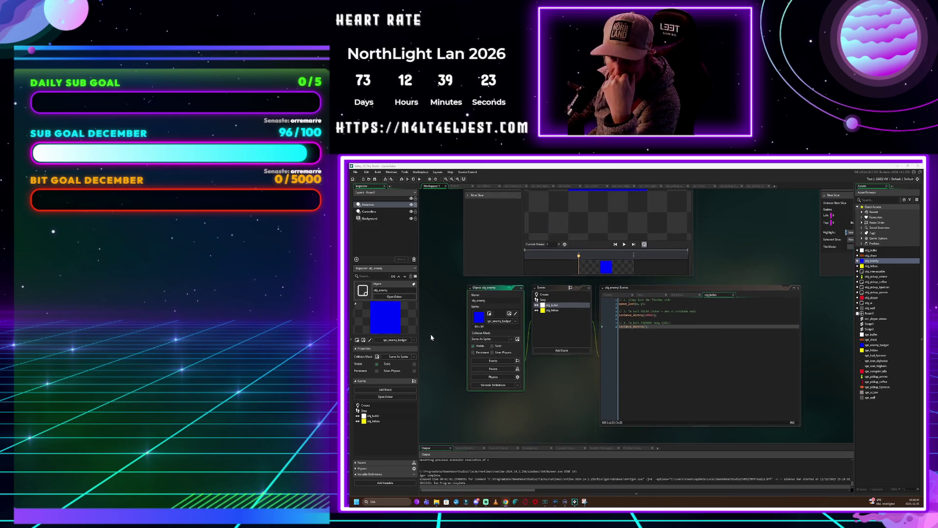
{"action": "scroll", "coordinate": [427, 335], "scroll_direction": "up", "scroll_amount": 2}
{"action": "scroll", "coordinate": [737, 288], "scroll_direction": "down", "scroll_amount": 2}
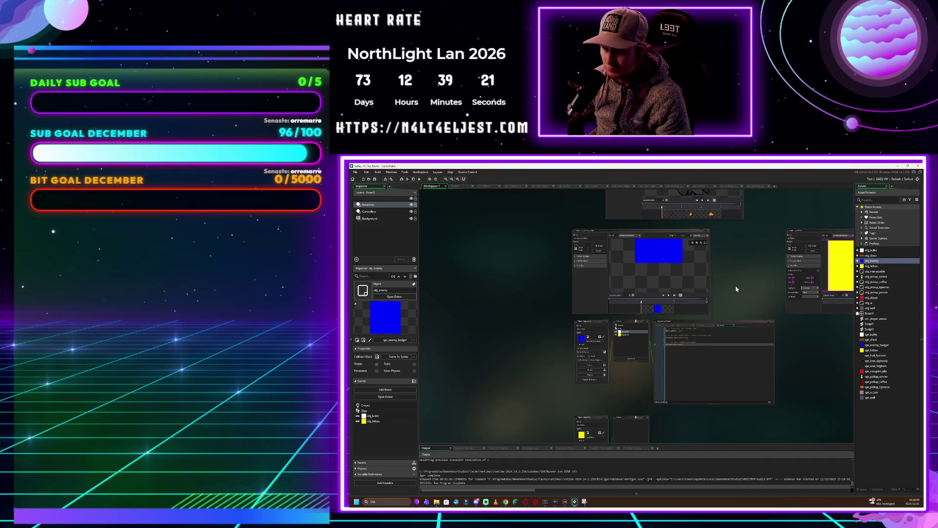
{"action": "scroll", "coordinate": [736, 289], "scroll_direction": "down", "scroll_amount": 3}
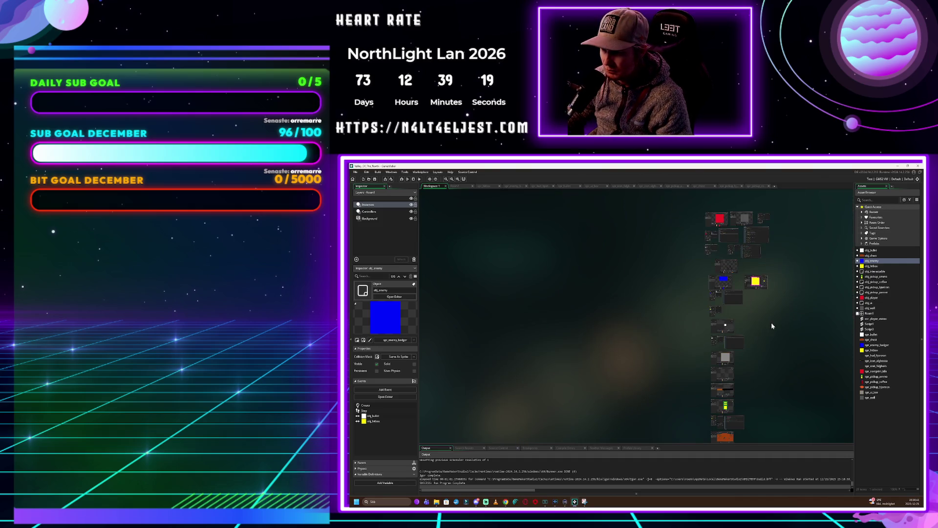
{"action": "scroll", "coordinate": [773, 324], "scroll_direction": "left", "scroll_amount": 2}
{"action": "scroll", "coordinate": [776, 326], "scroll_direction": "right", "scroll_amount": 4}
{"action": "scroll", "coordinate": [745, 327], "scroll_direction": "down", "scroll_amount": 2}
{"action": "scroll", "coordinate": [744, 326], "scroll_direction": "down", "scroll_amount": 3}
{"action": "scroll", "coordinate": [700, 305], "scroll_direction": "up", "scroll_amount": 4}
{"action": "scroll", "coordinate": [728, 301], "scroll_direction": "up", "scroll_amount": 2}
{"action": "scroll", "coordinate": [733, 303], "scroll_direction": "up", "scroll_amount": 5}
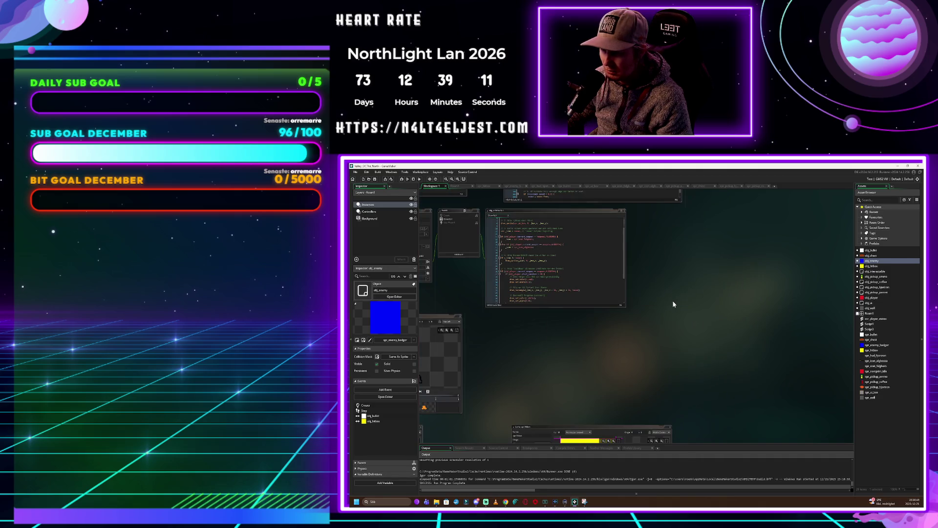
{"action": "scroll", "coordinate": [673, 303], "scroll_direction": "left", "scroll_amount": 5}
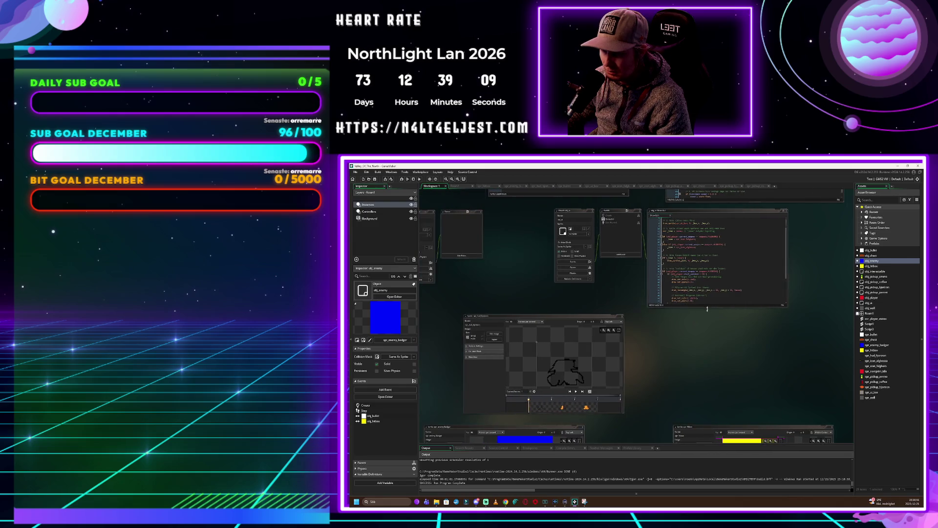
{"action": "scroll", "coordinate": [743, 324], "scroll_direction": "down", "scroll_amount": 3}
{"action": "scroll", "coordinate": [743, 323], "scroll_direction": "up", "scroll_amount": 3}
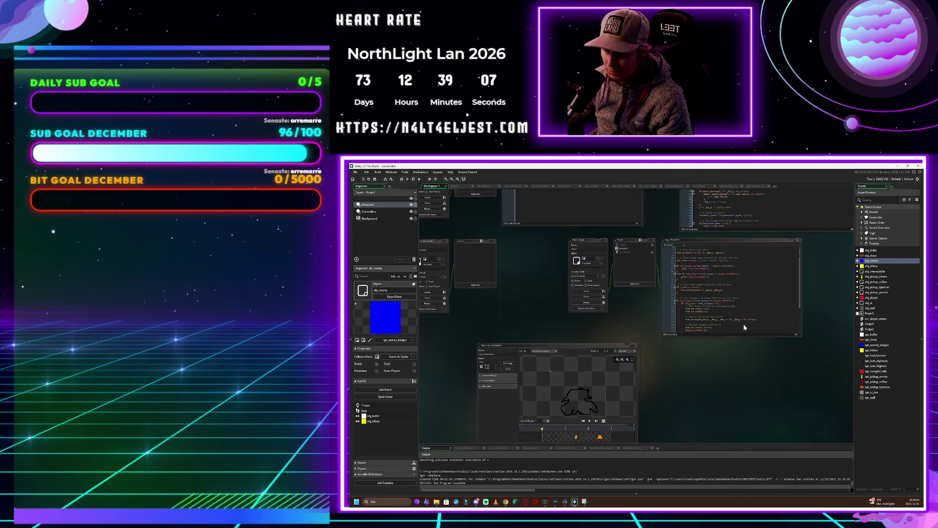
{"action": "scroll", "coordinate": [743, 323], "scroll_direction": "up", "scroll_amount": 3}
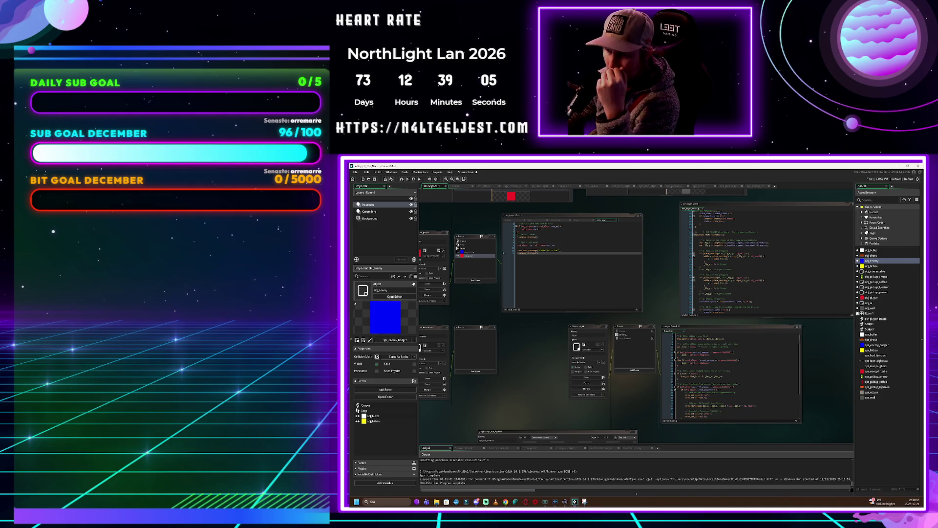
{"action": "scroll", "coordinate": [755, 315], "scroll_direction": "up", "scroll_amount": 2}
{"action": "scroll", "coordinate": [730, 374], "scroll_direction": "down", "scroll_amount": 1}
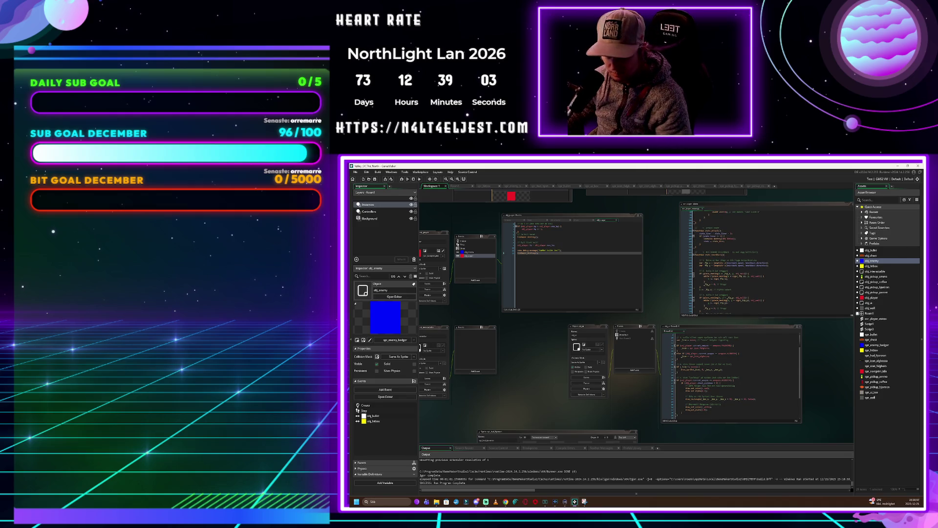
{"action": "scroll", "coordinate": [733, 371], "scroll_direction": "up", "scroll_amount": 5}
{"action": "scroll", "coordinate": [733, 371], "scroll_direction": "down", "scroll_amount": 1}
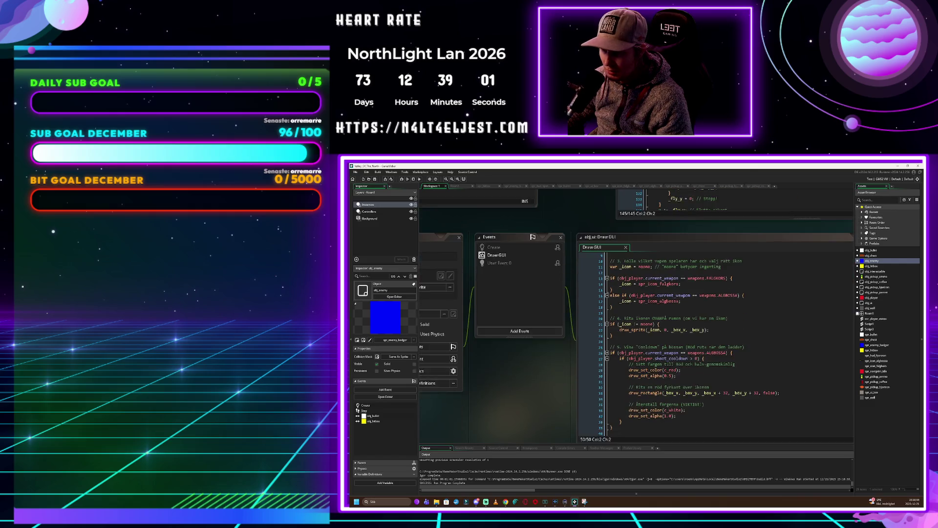
{"action": "scroll", "coordinate": [636, 317], "scroll_direction": "down", "scroll_amount": 1}
{"action": "scroll", "coordinate": [723, 344], "scroll_direction": "down", "scroll_amount": 1}
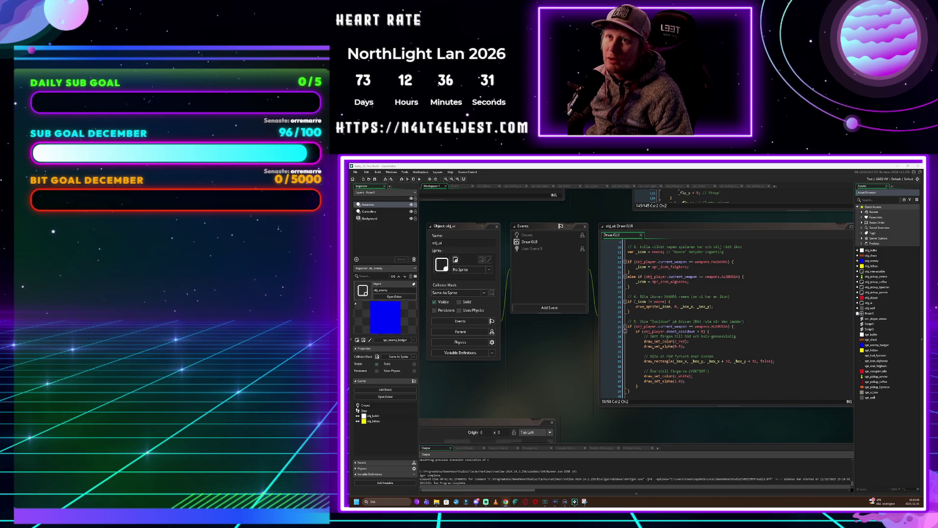
Tick Persistent on obj_player, then return to obj_ui and bring up rm_hub's context menu
{"action": "double_click", "coordinate": [871, 298]}
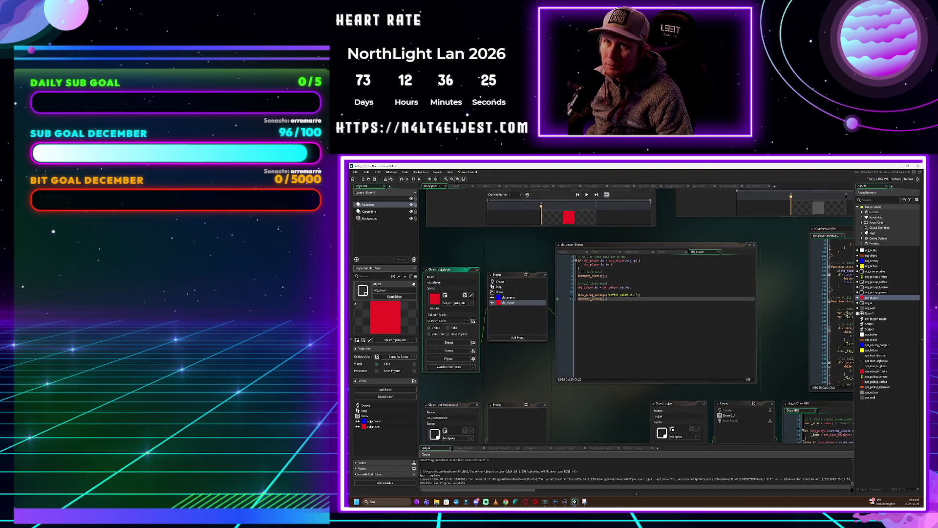
{"action": "left_click", "coordinate": [429, 335]}
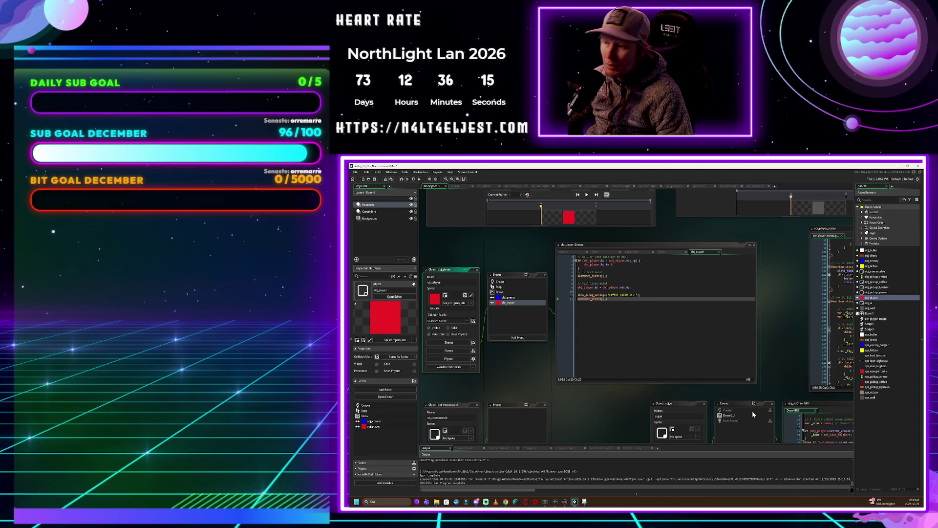
{"action": "double_click", "coordinate": [870, 303]}
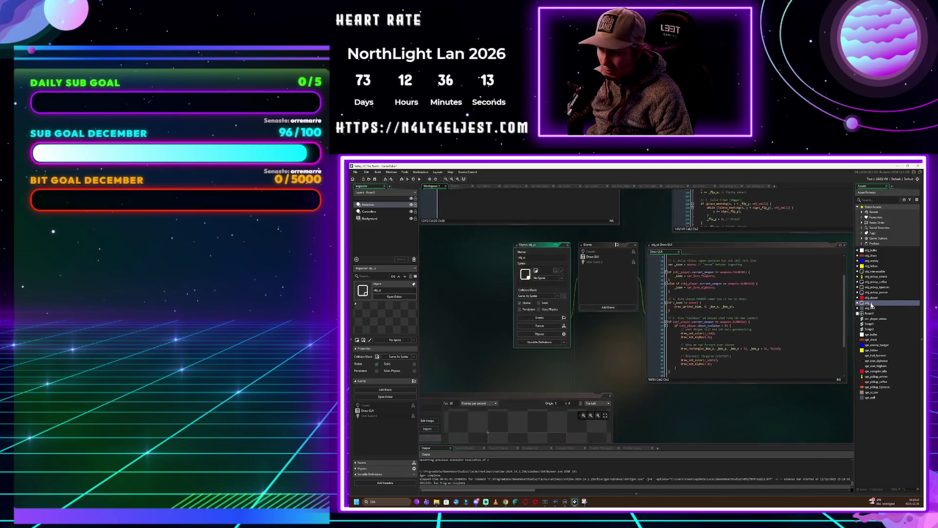
{"action": "left_click", "coordinate": [871, 313]}
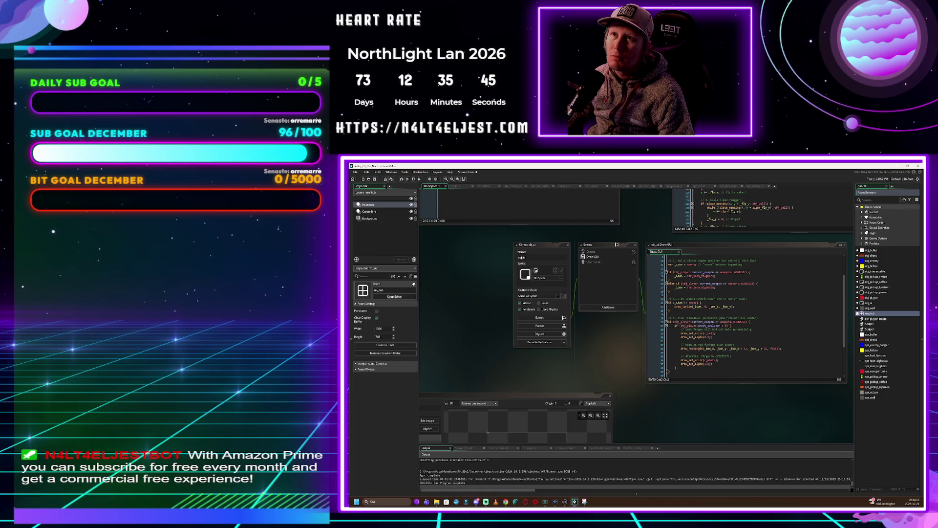
{"action": "right_click", "coordinate": [871, 314]}
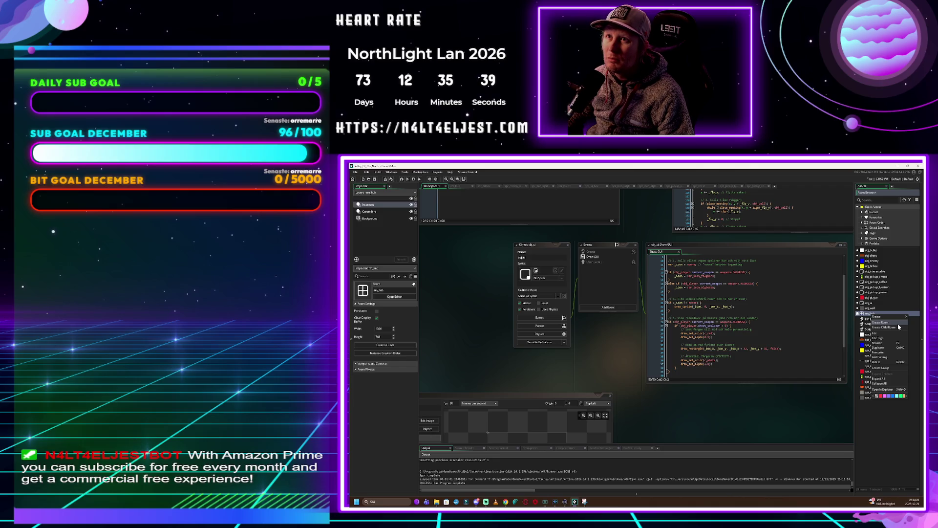
Add a new room, dismiss the invalid-name error, and open the empty Room2
{"action": "left_click", "coordinate": [898, 326]}
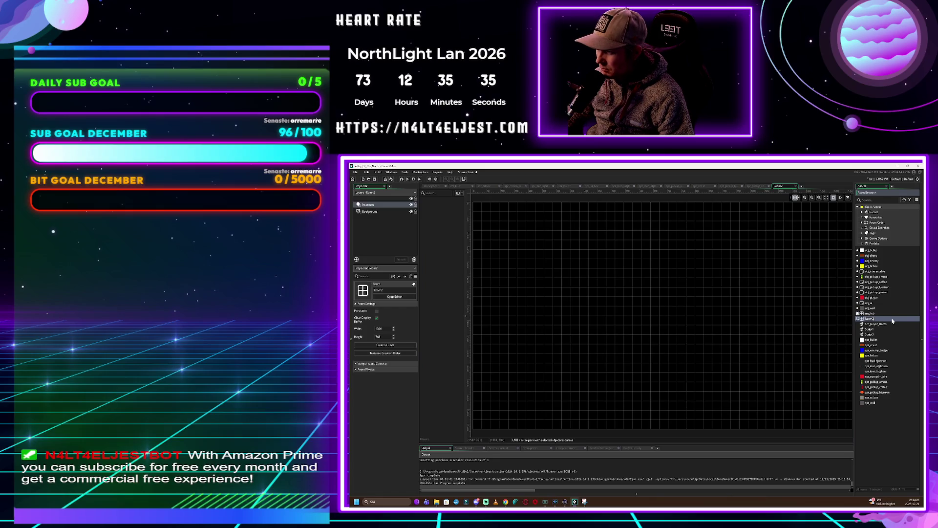
{"action": "key", "text": "F2"}
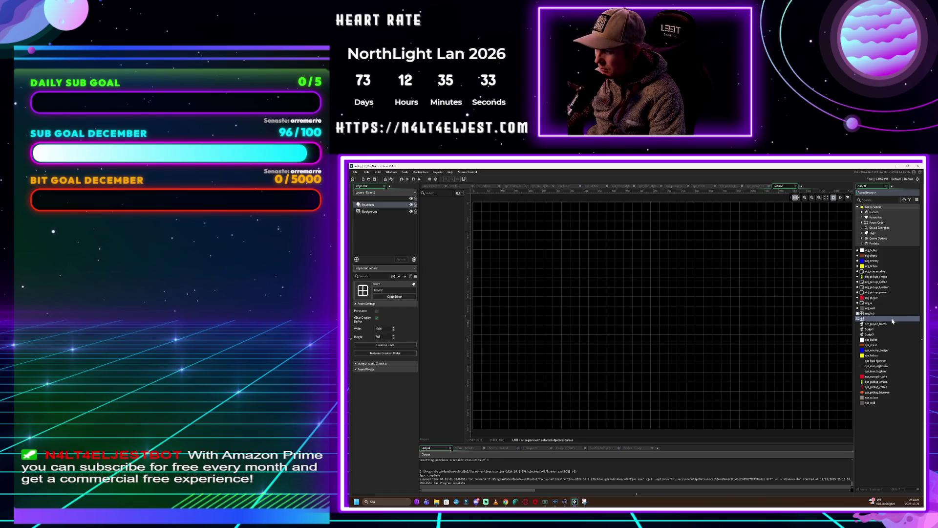
{"action": "key", "text": "Return"}
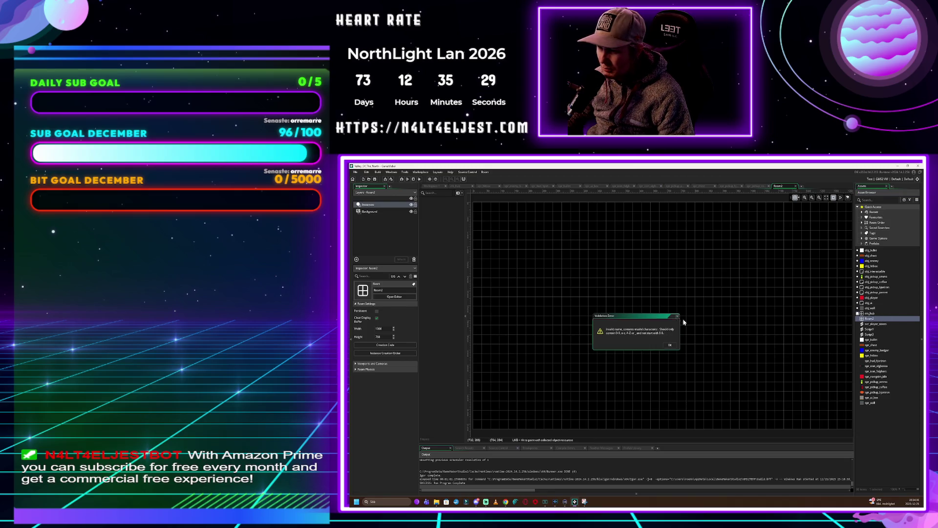
{"action": "left_click", "coordinate": [679, 318]}
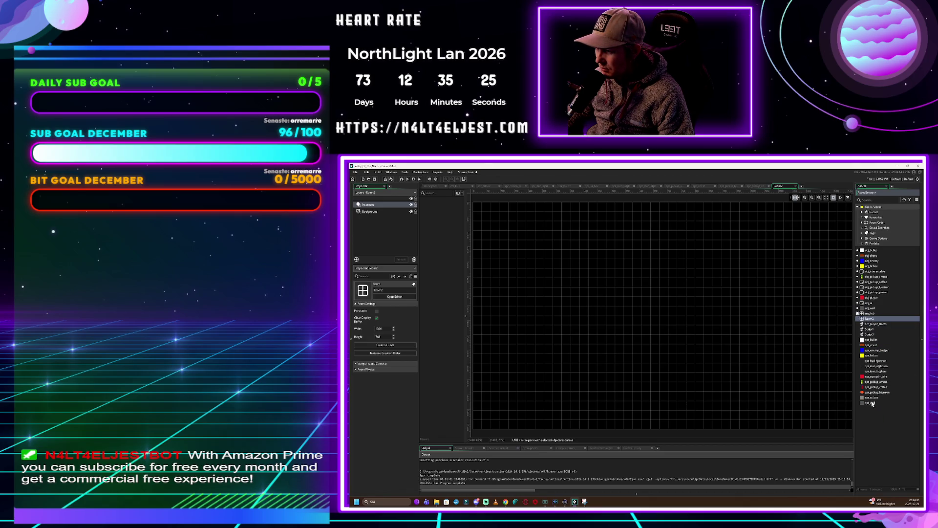
{"action": "left_click", "coordinate": [870, 314]}
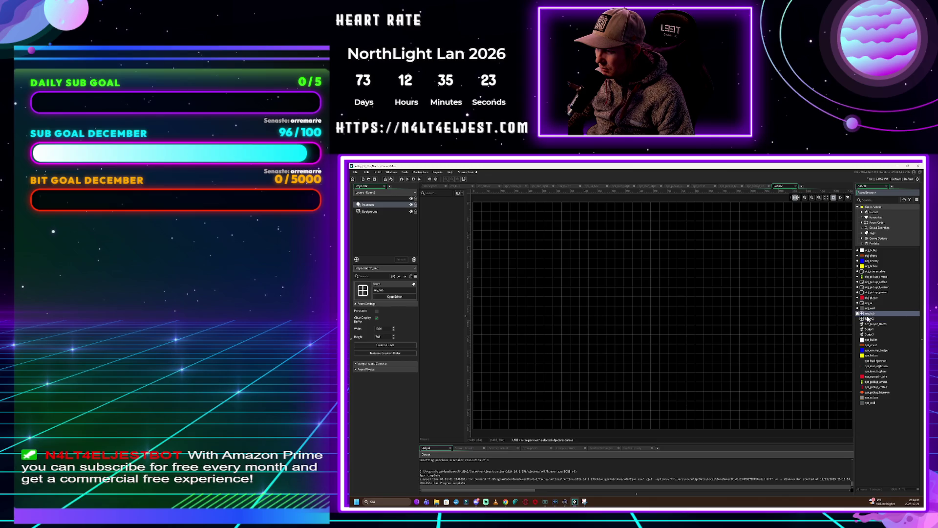
{"action": "left_click", "coordinate": [870, 319]}
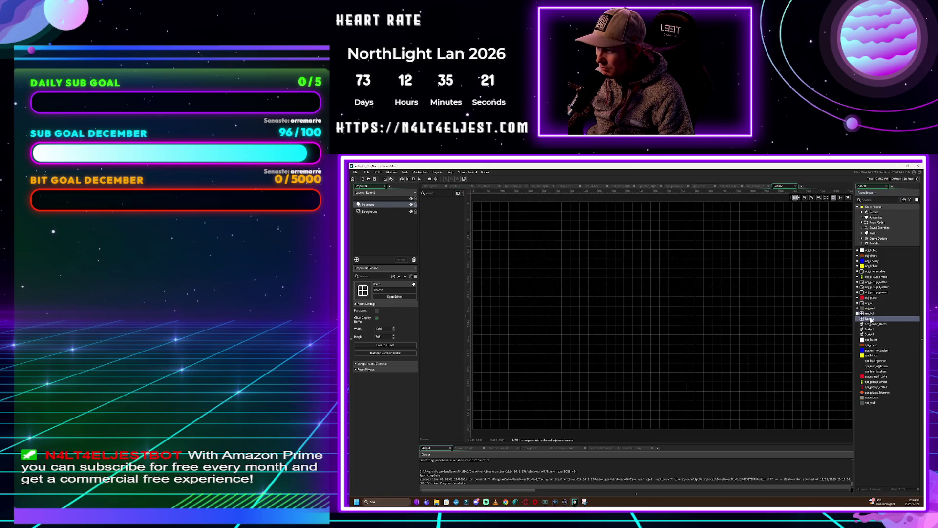
{"action": "left_click", "coordinate": [869, 313]}
{"action": "left_click", "coordinate": [871, 319]}
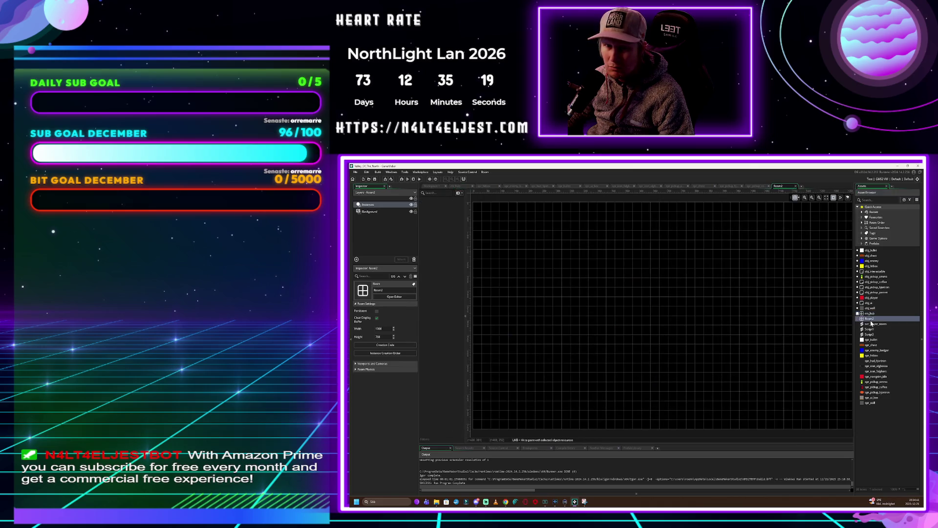
{"action": "double_click", "coordinate": [870, 314]}
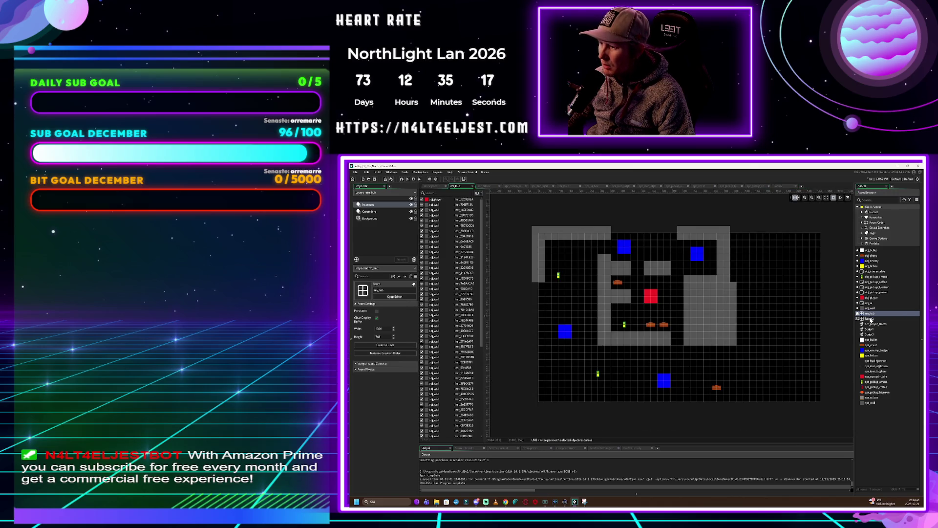
{"action": "left_click", "coordinate": [870, 319]}
{"action": "double_click", "coordinate": [871, 319]}
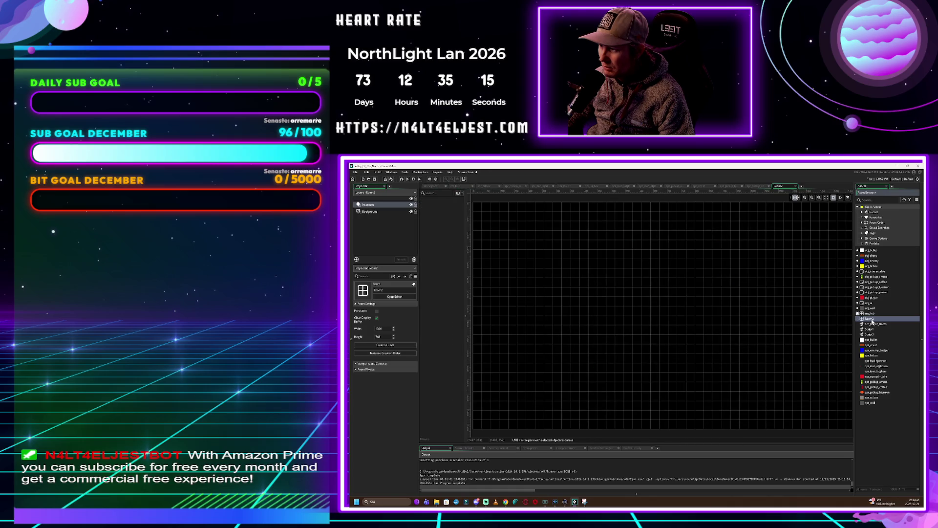
Rename Room2 to rm_forest_01 and open it in the Room Editor
{"action": "right_click", "coordinate": [873, 435]}
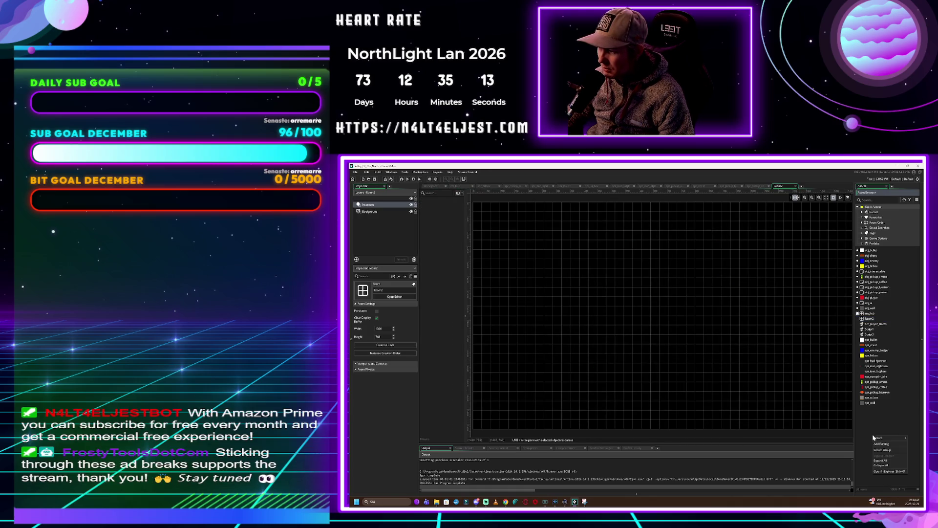
{"action": "mouse_move", "coordinate": [880, 438]}
{"action": "key", "text": "Escape"}
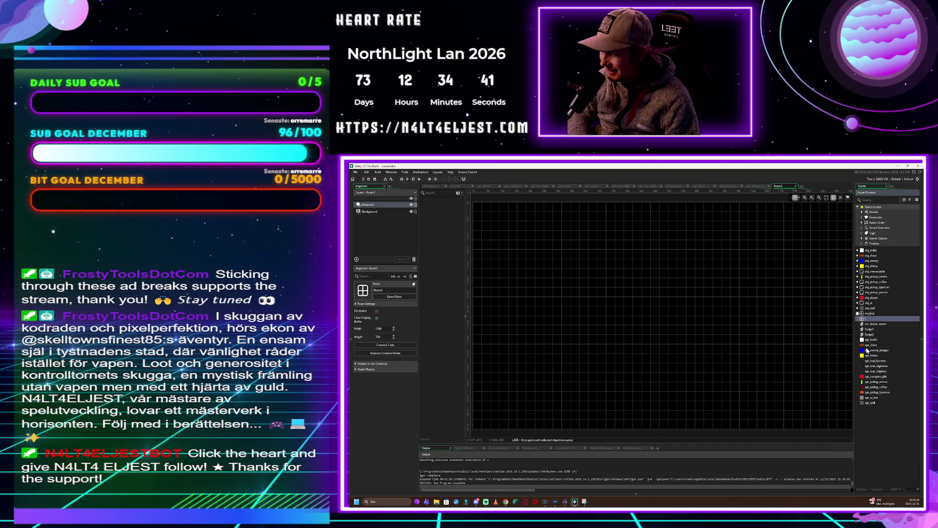
{"action": "type", "text": "rm_"}
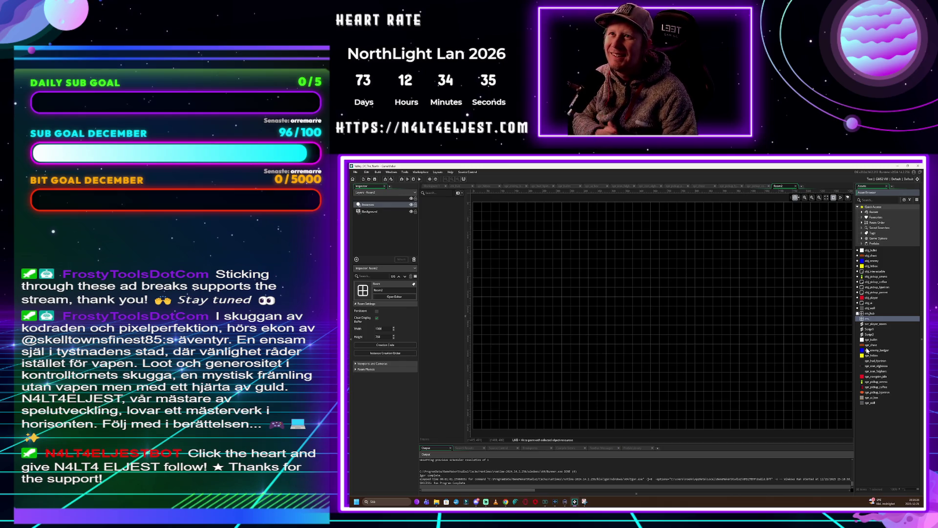
{"action": "type", "text": "b"}
{"action": "type", "text": "st"}
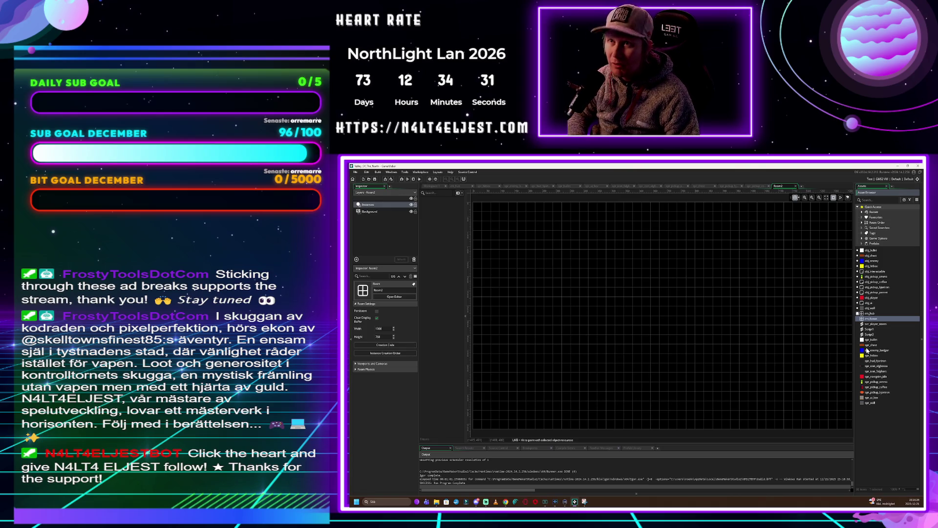
{"action": "type", "text": "01"}
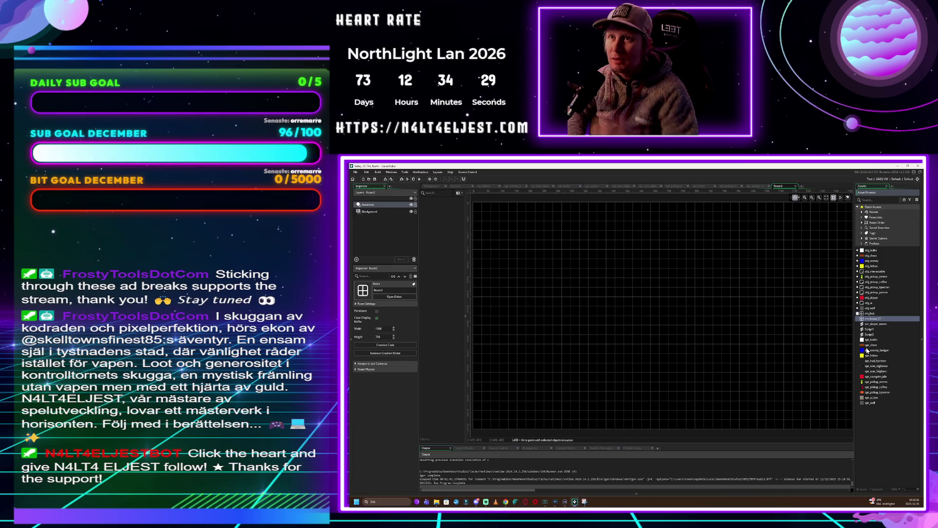
{"action": "key", "text": "Return"}
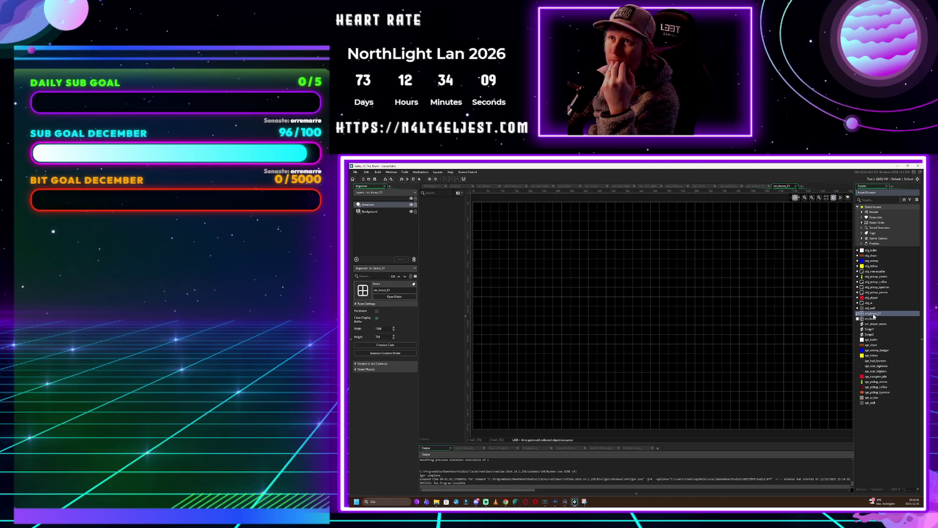
{"action": "double_click", "coordinate": [873, 315]}
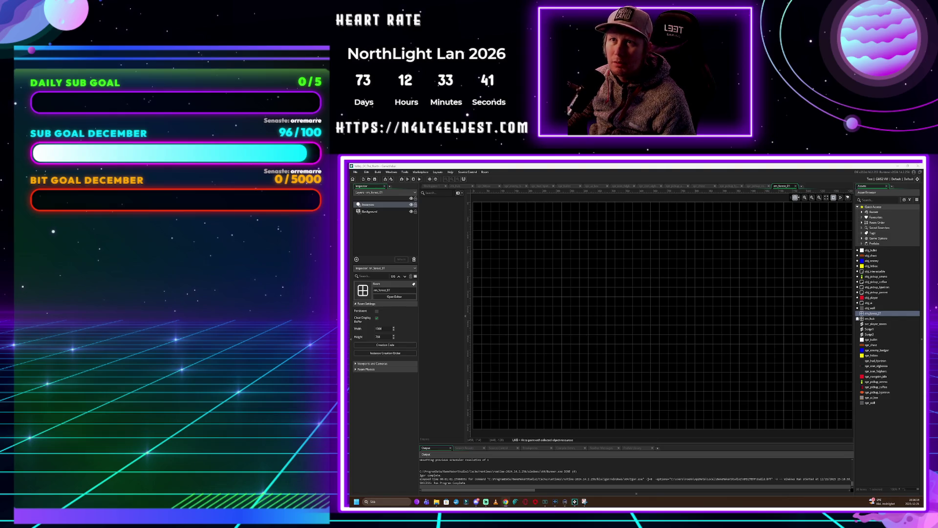
Create a new sprite asset named spr_warp
{"action": "right_click", "coordinate": [871, 431]}
{"action": "mouse_move", "coordinate": [880, 432]}
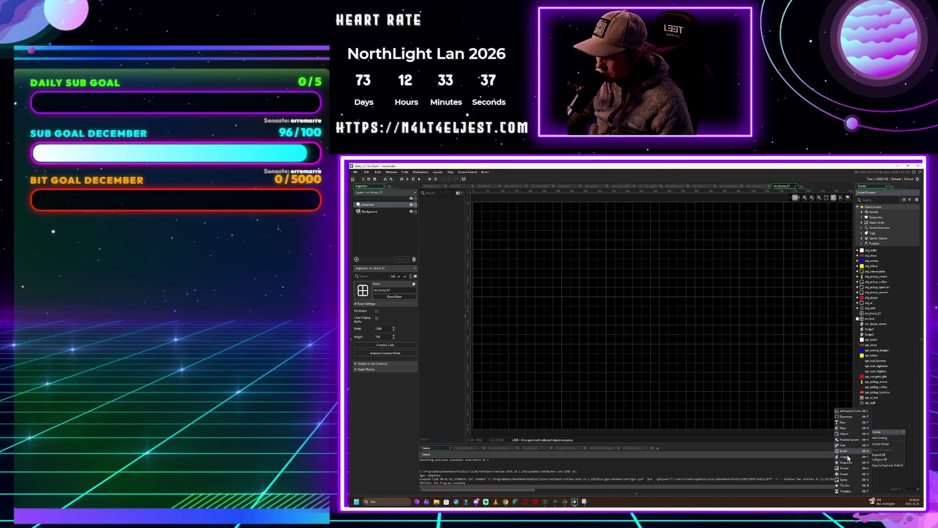
{"action": "left_click", "coordinate": [854, 477]}
{"action": "key", "text": "Return"}
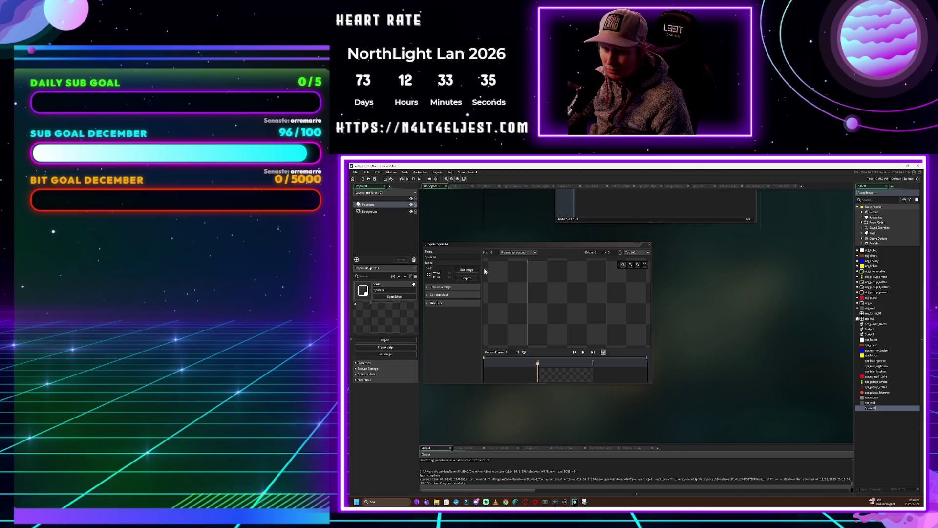
{"action": "type", "text": "spr_warp"}
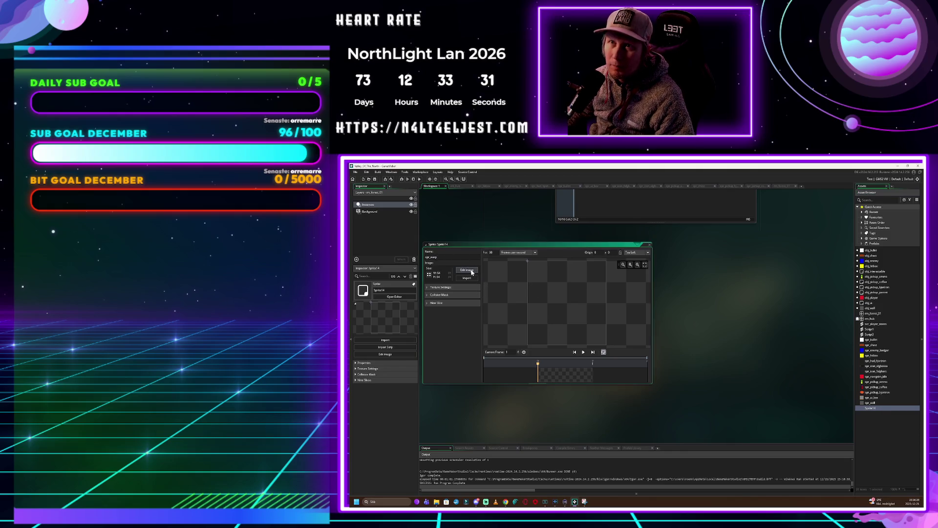
Draw a magenta square outline in the sprite image and fill it solid
{"action": "left_click", "coordinate": [472, 271]}
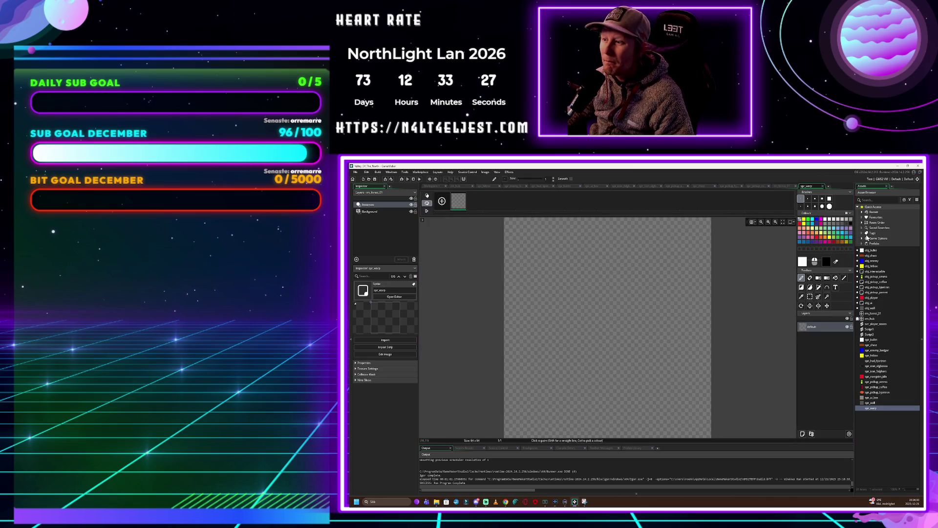
{"action": "left_click", "coordinate": [822, 221]}
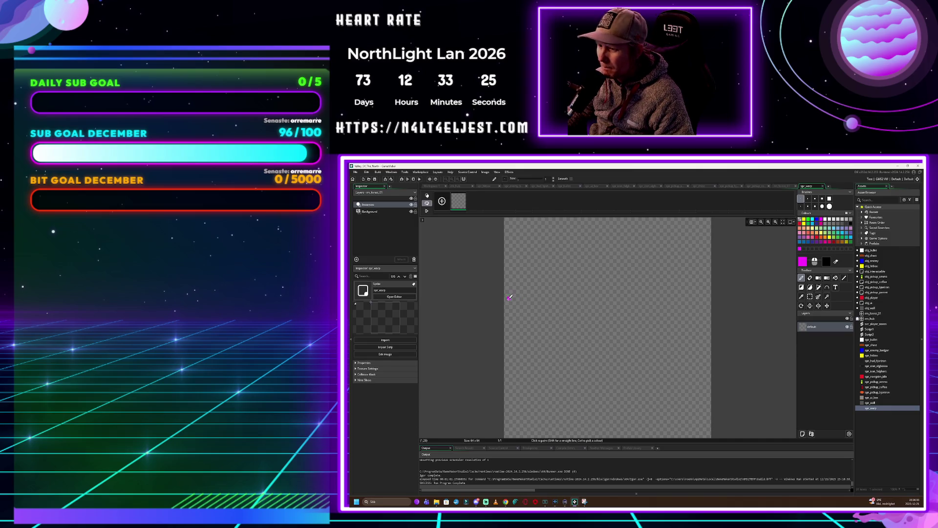
{"action": "mouse_move", "coordinate": [547, 260]}
{"action": "left_mouse_down"}
{"action": "mouse_move", "coordinate": [677, 260]}
{"action": "mouse_move", "coordinate": [674, 360]}
{"action": "mouse_move", "coordinate": [631, 389]}
{"action": "mouse_move", "coordinate": [539, 378]}
{"action": "mouse_move", "coordinate": [538, 274]}
{"action": "mouse_move", "coordinate": [550, 260]}
{"action": "left_mouse_up"}
{"action": "left_click", "coordinate": [568, 270]}
{"action": "left_click_drag", "start_coordinate": [667, 387], "coordinate": [674, 389]}
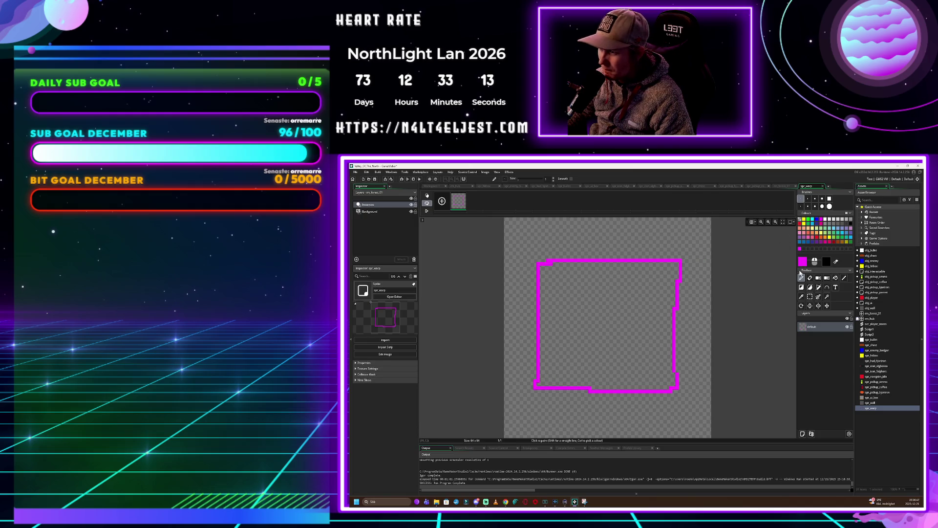
{"action": "left_click", "coordinate": [835, 277]}
{"action": "left_click", "coordinate": [643, 297]}
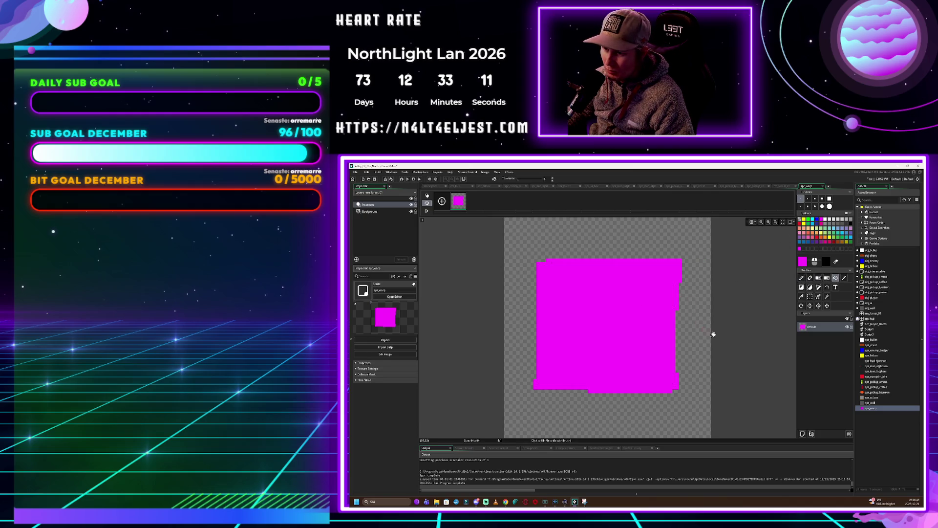
Auto-trim the sprite to 46x39 and fill its leftover transparent edges magenta
{"action": "left_click", "coordinate": [488, 173]}
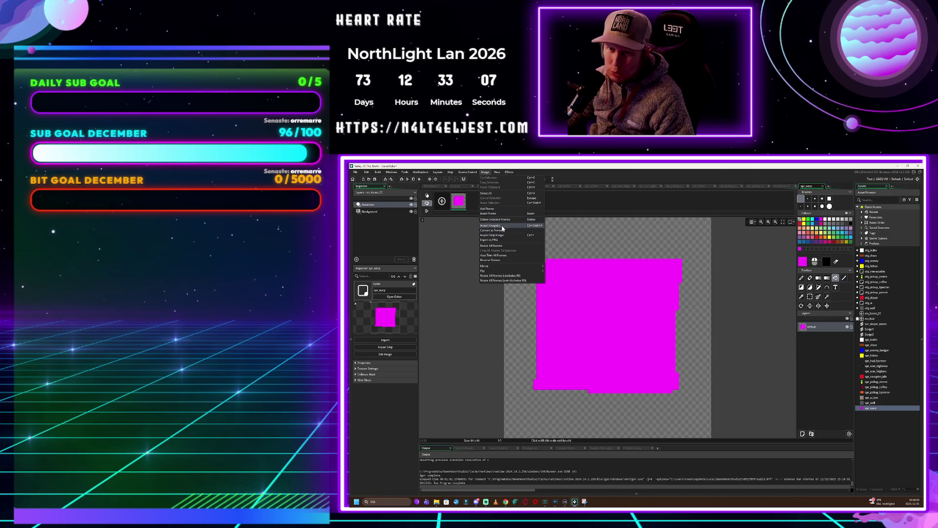
{"action": "left_click", "coordinate": [504, 255]}
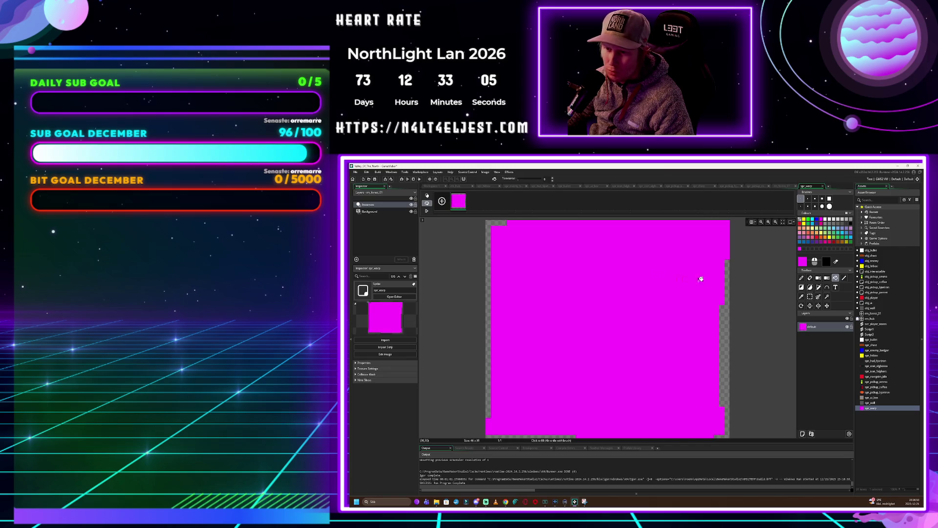
{"action": "left_click", "coordinate": [491, 411]}
{"action": "left_click", "coordinate": [728, 359]}
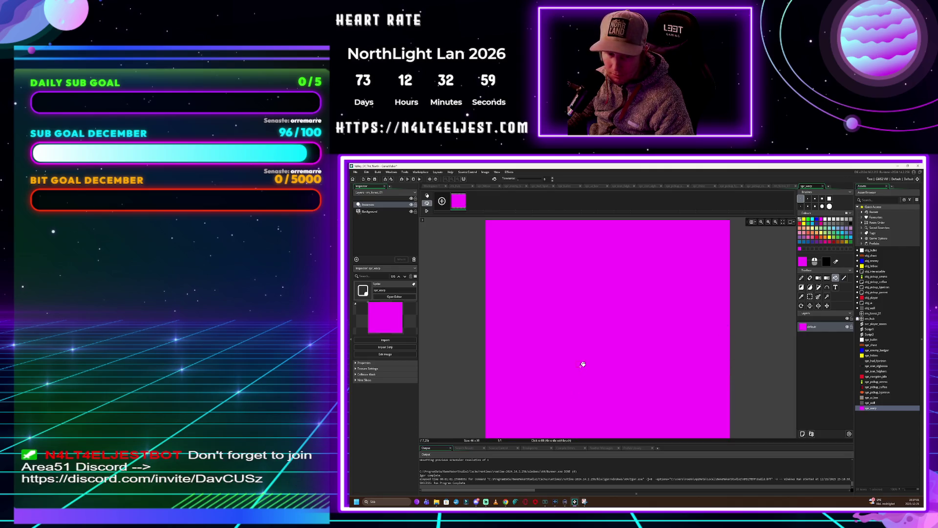
{"action": "left_click", "coordinate": [552, 221]}
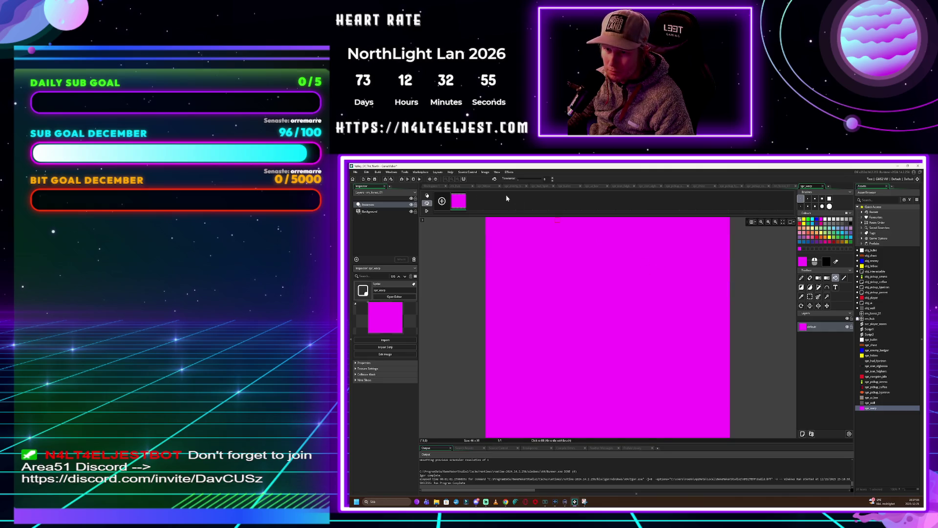
{"action": "left_click", "coordinate": [486, 172]}
{"action": "left_click", "coordinate": [505, 255]}
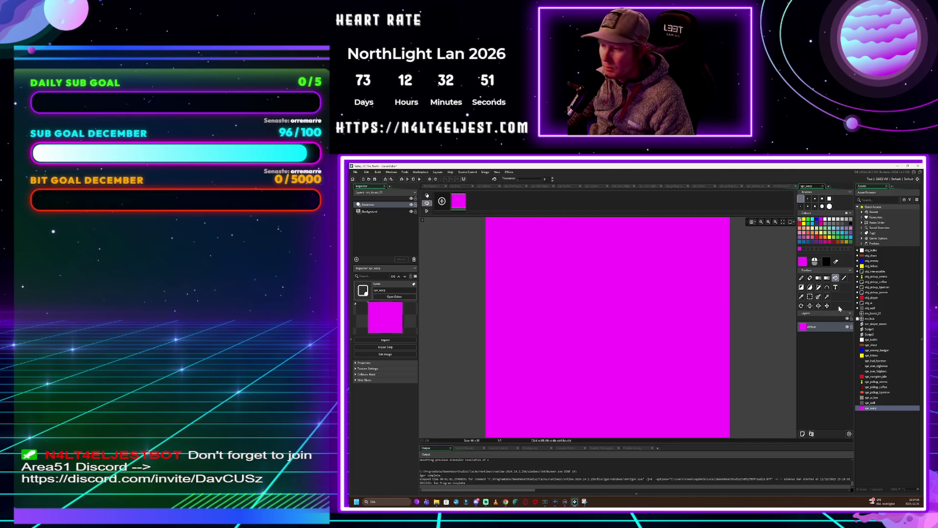
{"action": "left_click", "coordinate": [801, 278]}
{"action": "double_click", "coordinate": [874, 408]}
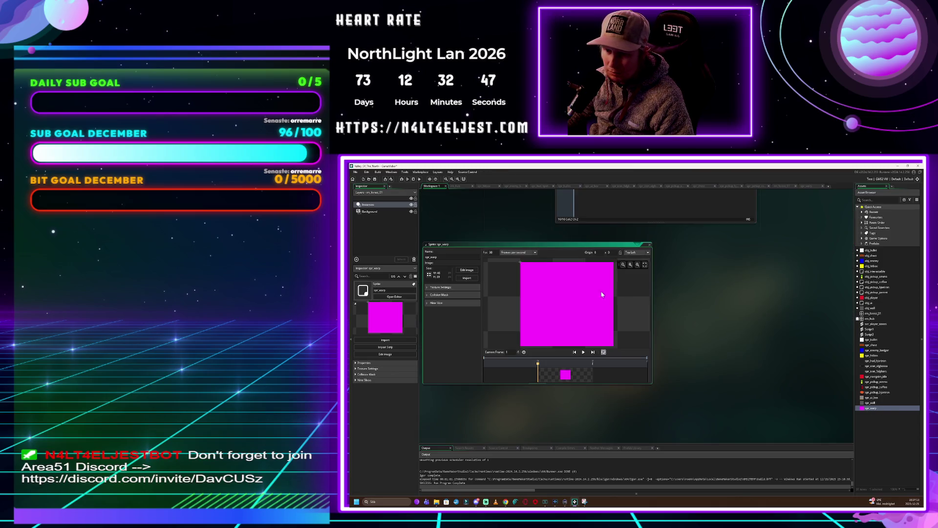
Choose Middle Centre from the origin list, then briefly revisit the image editor
{"action": "left_click", "coordinate": [636, 252]}
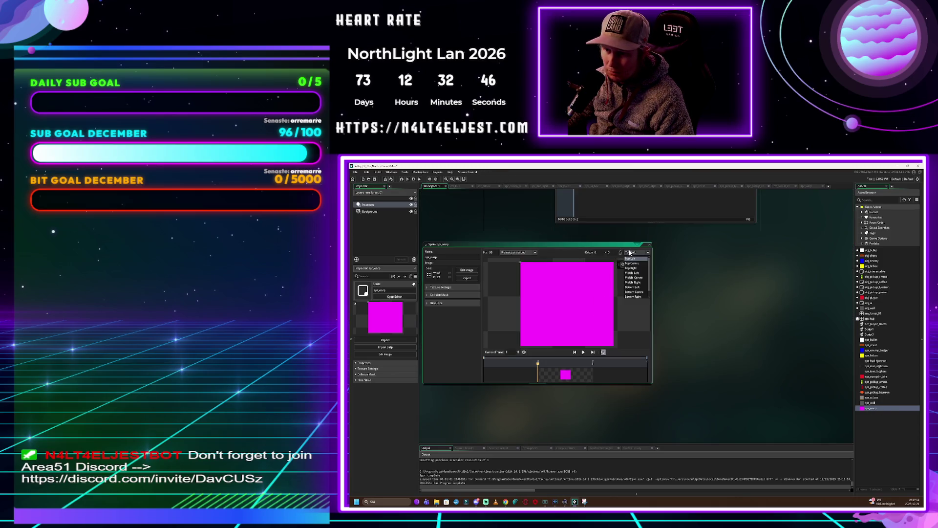
{"action": "left_click", "coordinate": [642, 277]}
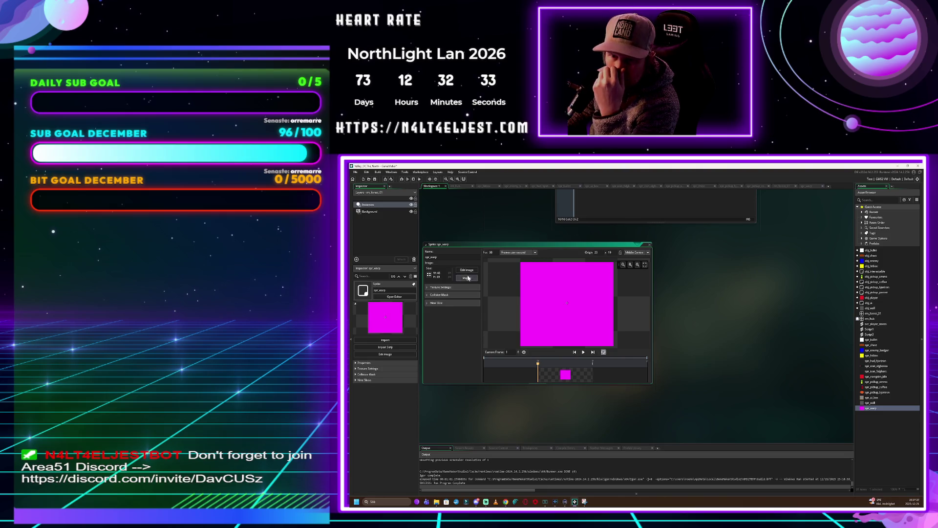
{"action": "left_click", "coordinate": [467, 270]}
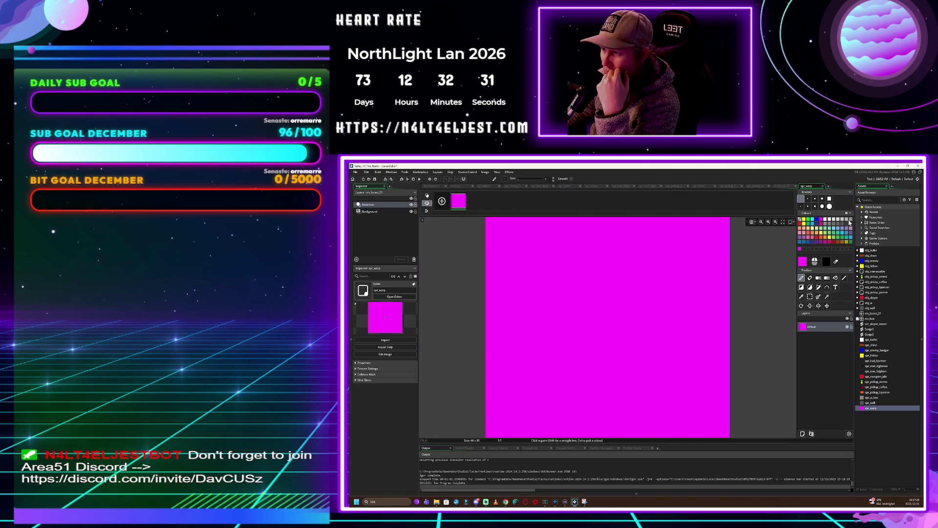
{"action": "left_click", "coordinate": [823, 186]}
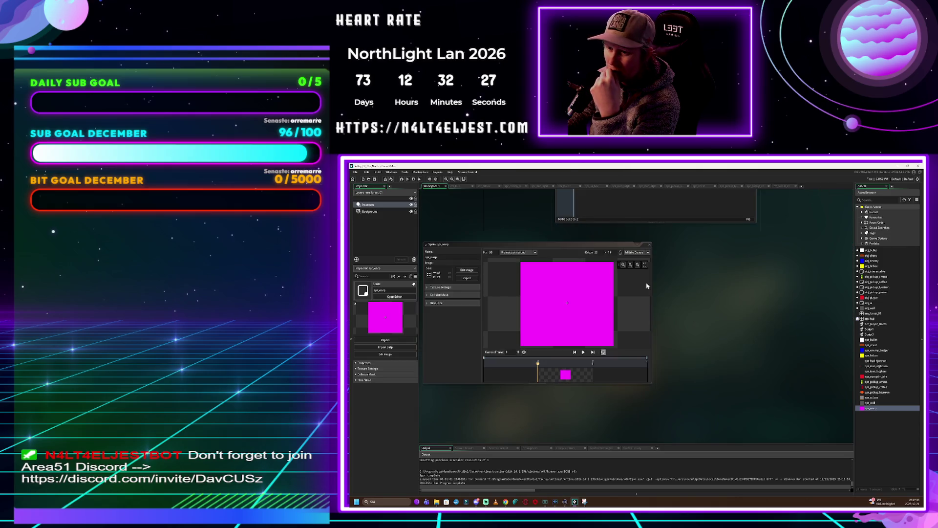
Expand and collapse the Texture Settings, Collision Mask and Nine Slice sections
{"action": "left_click", "coordinate": [447, 288]}
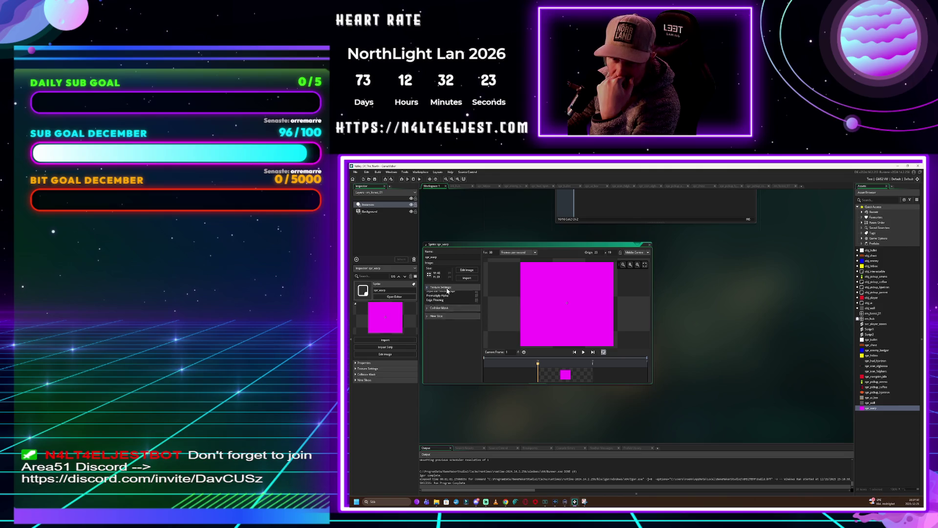
{"action": "left_click", "coordinate": [445, 296]}
{"action": "left_click", "coordinate": [445, 296]}
{"action": "left_click", "coordinate": [442, 303]}
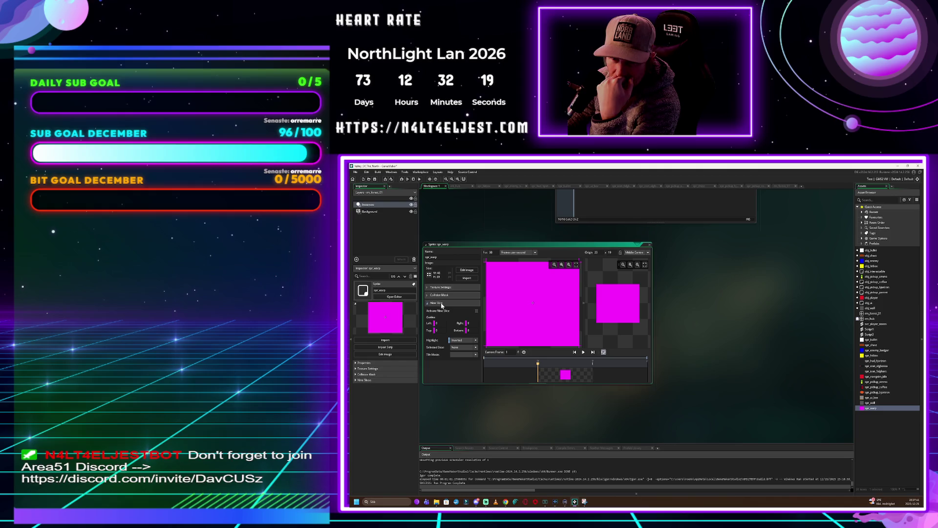
{"action": "left_click", "coordinate": [442, 303]}
{"action": "left_click", "coordinate": [444, 288]}
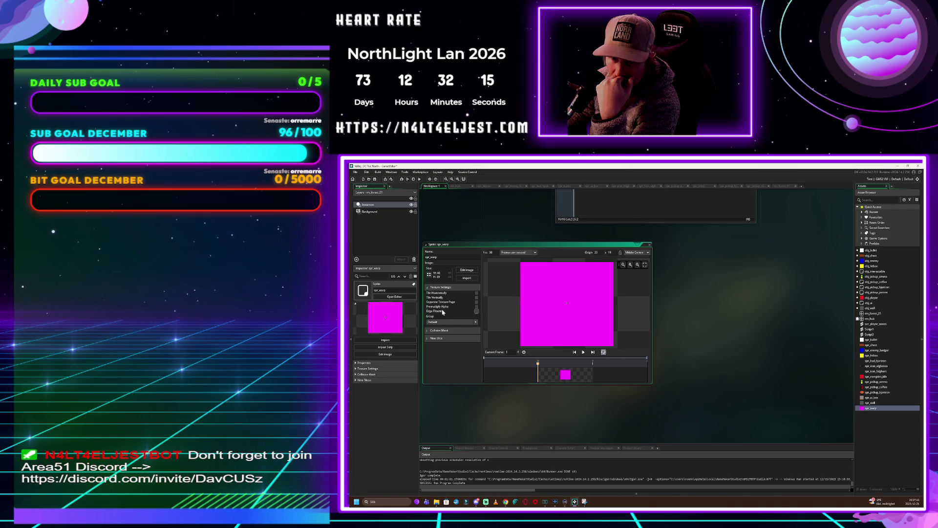
{"action": "left_click", "coordinate": [442, 288]}
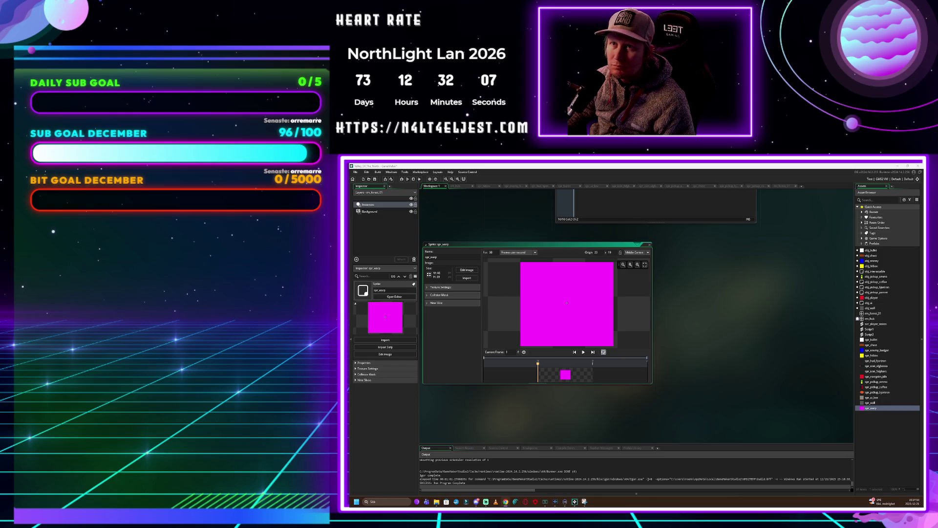
{"action": "left_click", "coordinate": [877, 423]}
Create a new object named obj_warp and assign it the spr_warp sprite
{"action": "right_click", "coordinate": [877, 423]}
{"action": "mouse_move", "coordinate": [884, 422]}
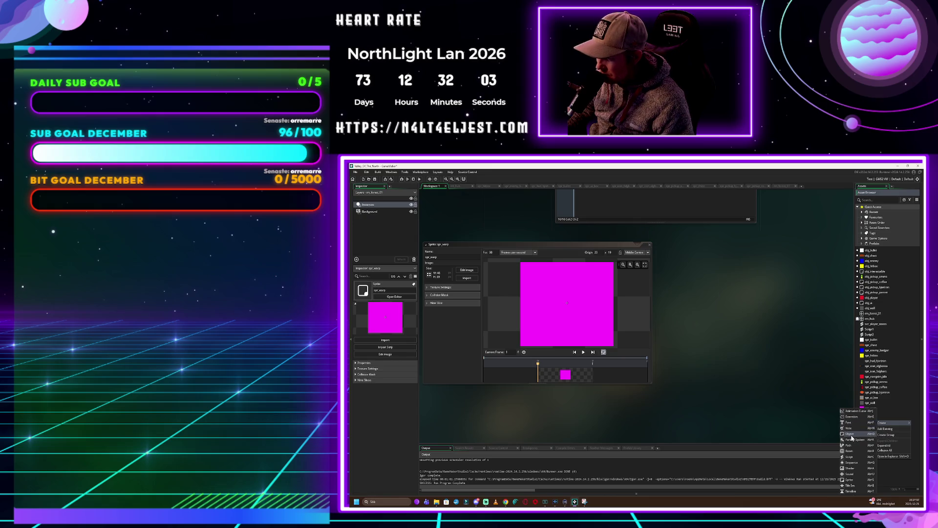
{"action": "left_click", "coordinate": [850, 433]}
{"action": "type", "text": "obj_warp"}
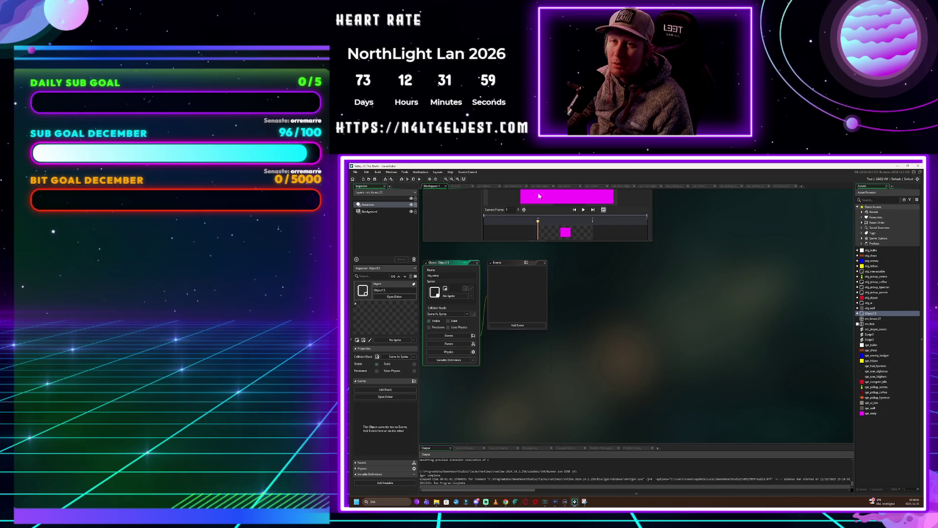
{"action": "left_click", "coordinate": [457, 296]}
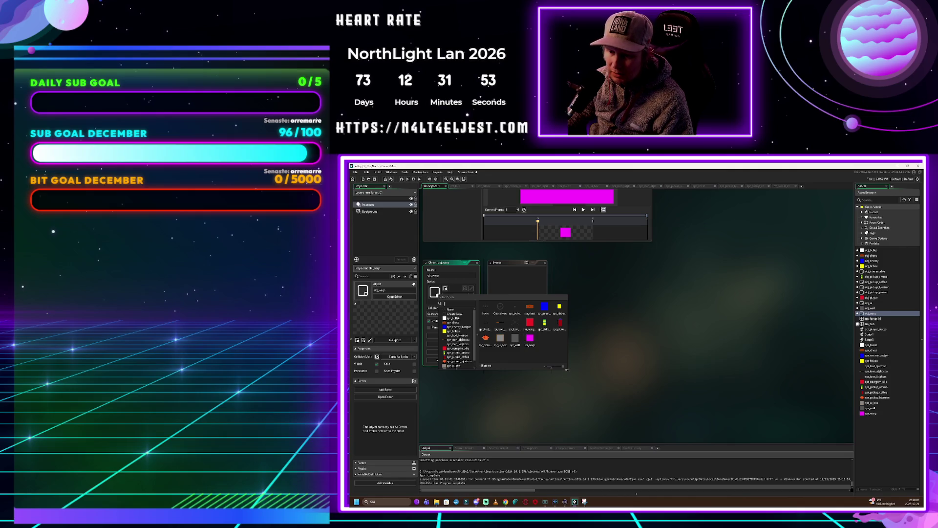
{"action": "left_click_drag", "start_coordinate": [567, 370], "coordinate": [607, 408]}
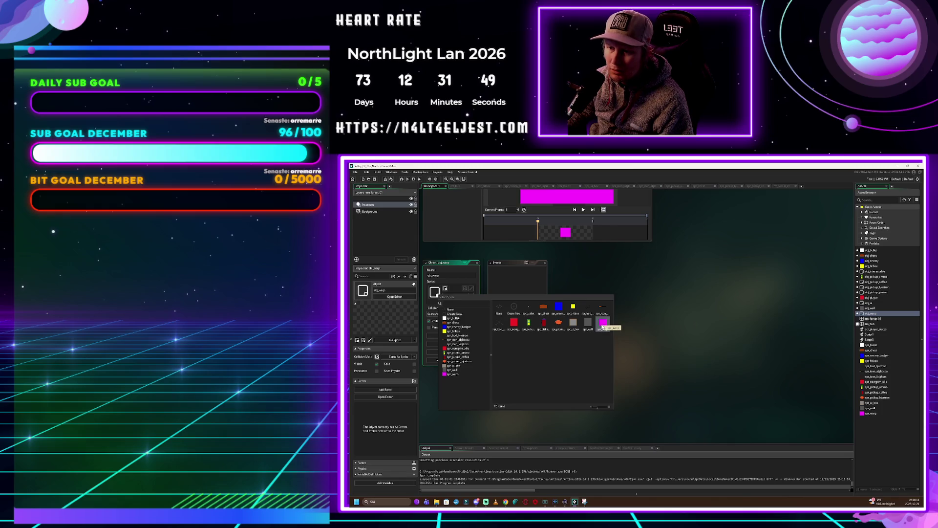
{"action": "left_click", "coordinate": [602, 323]}
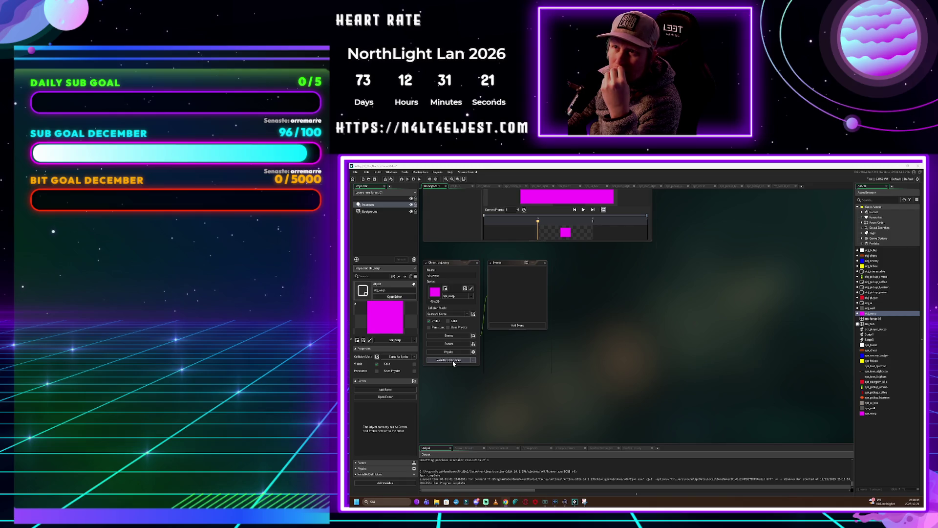
Add a target_room Asset variable defaulting to rm_hub in Variable Definitions
{"action": "left_click", "coordinate": [454, 361]}
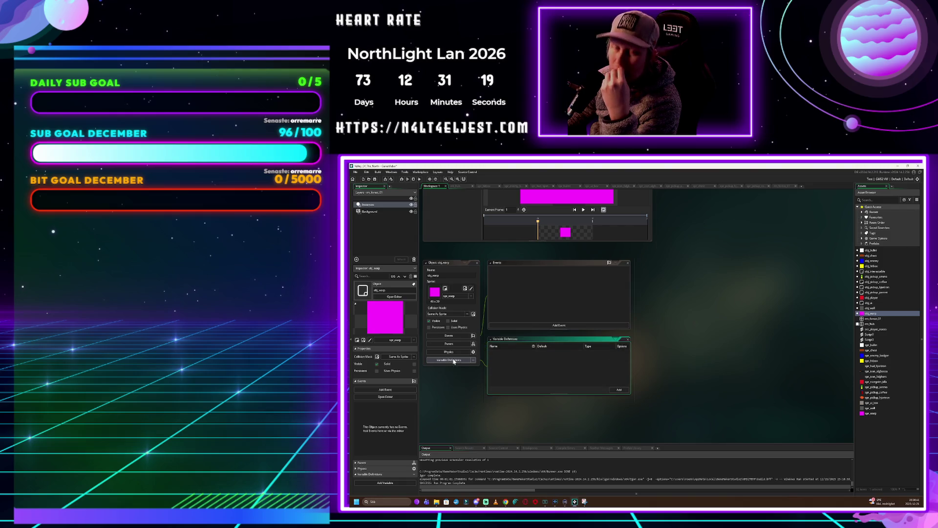
{"action": "left_click", "coordinate": [618, 390]}
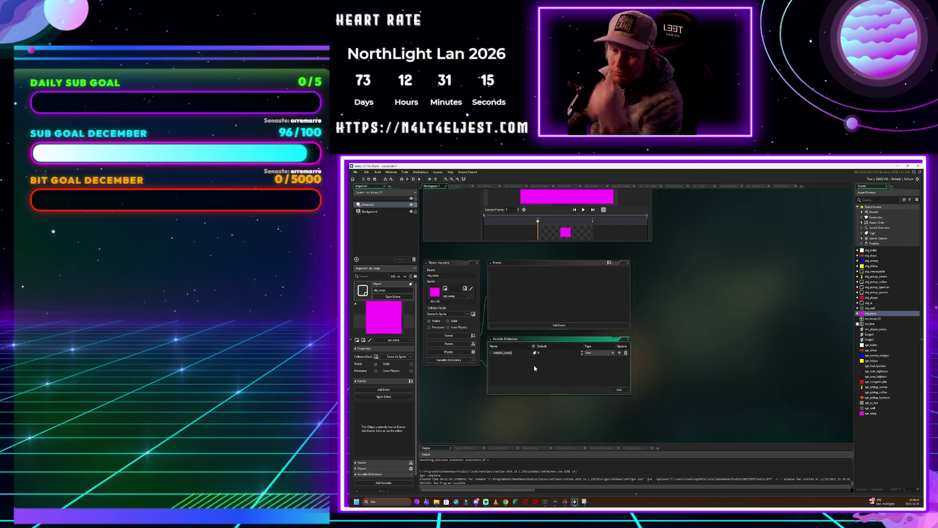
{"action": "type", "text": "torget"}
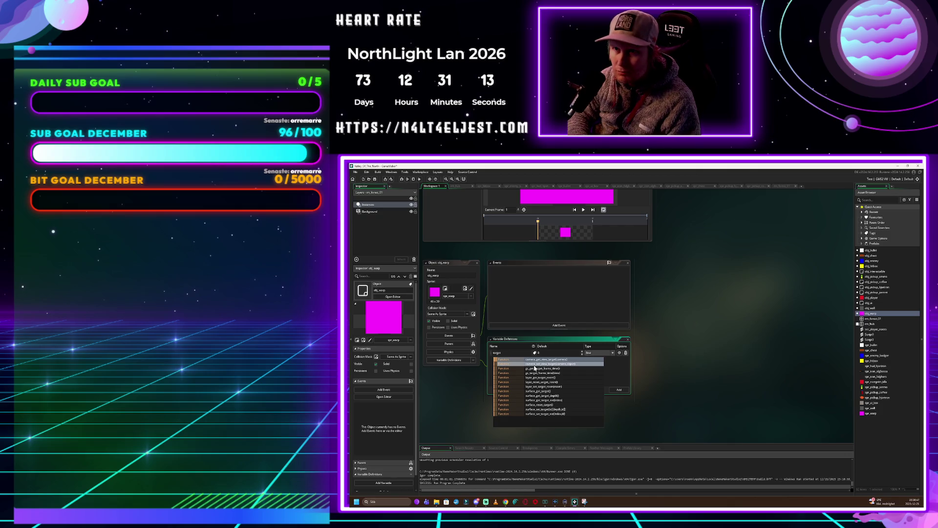
{"action": "type", "text": "_room"}
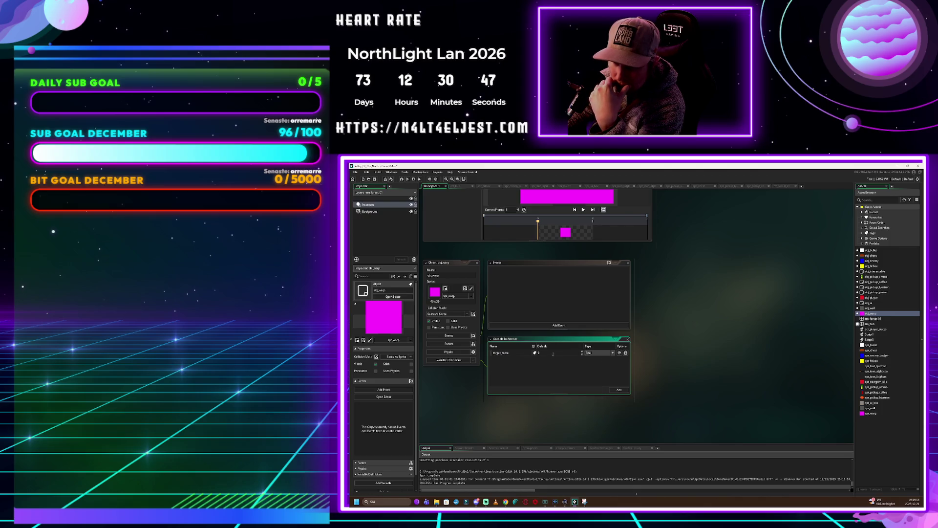
{"action": "left_click", "coordinate": [602, 352]}
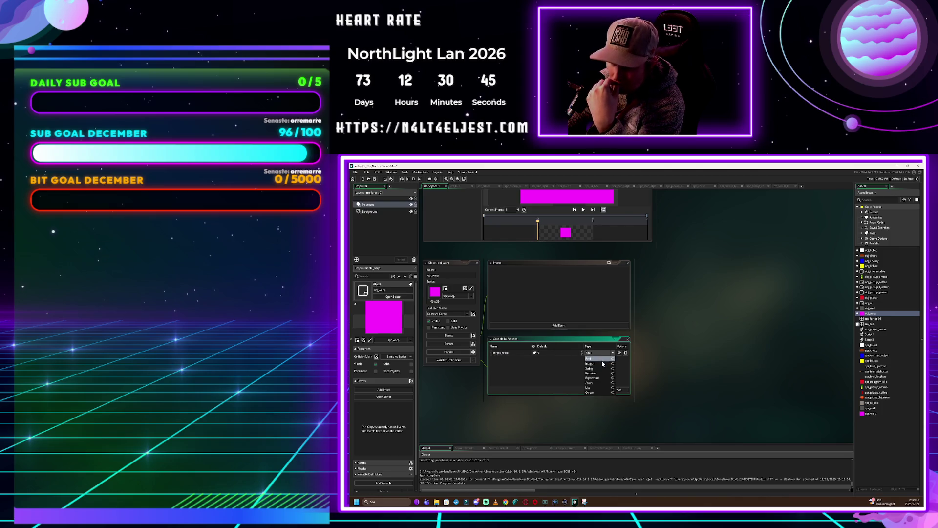
{"action": "left_click", "coordinate": [594, 383]}
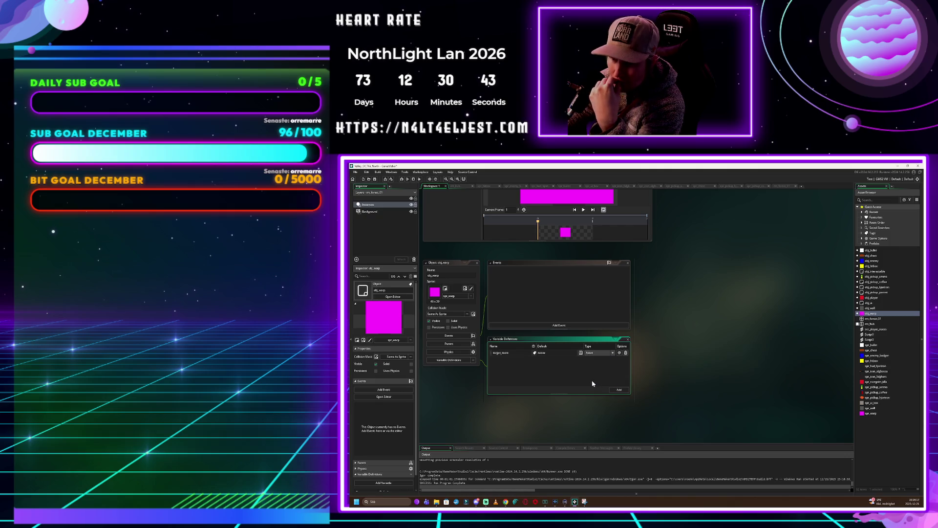
{"action": "left_click", "coordinate": [554, 353]}
{"action": "key", "text": "ctrl+a"}
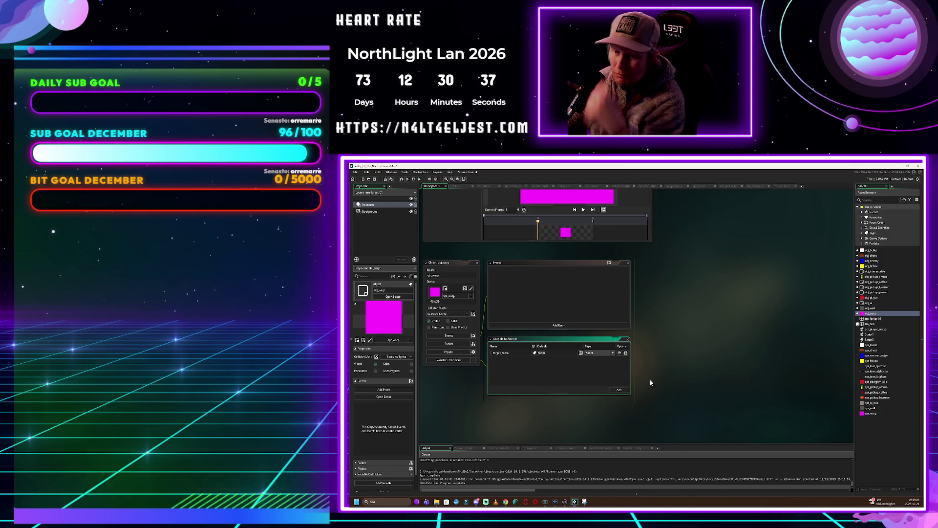
{"action": "type", "text": "rm_"}
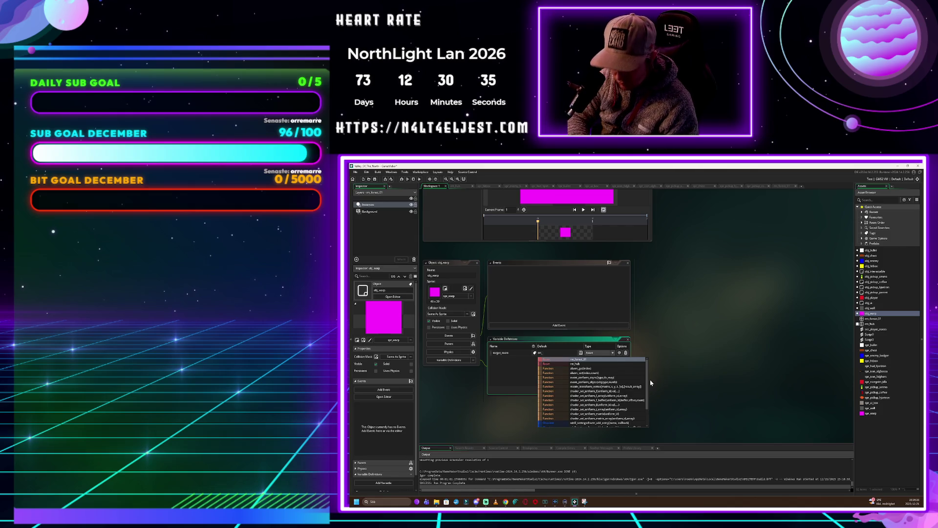
{"action": "type", "text": "hu"}
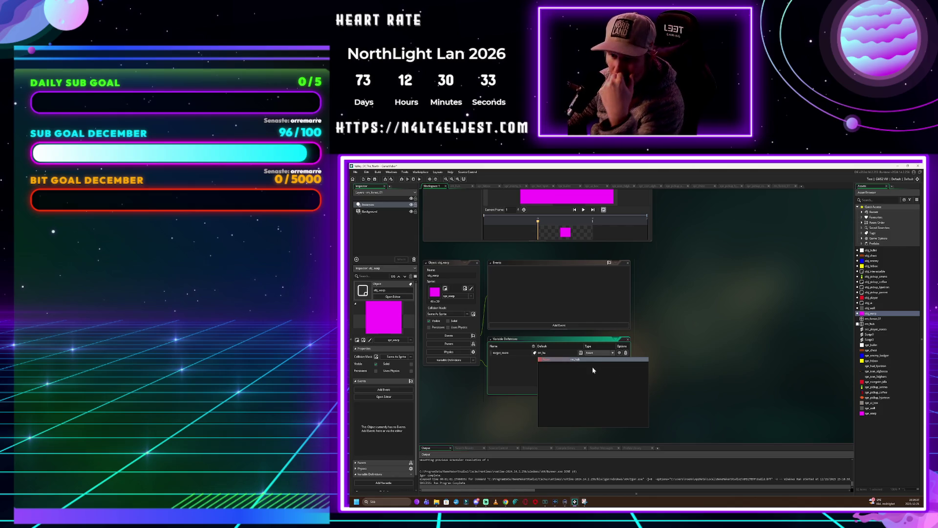
{"action": "left_click", "coordinate": [592, 360]}
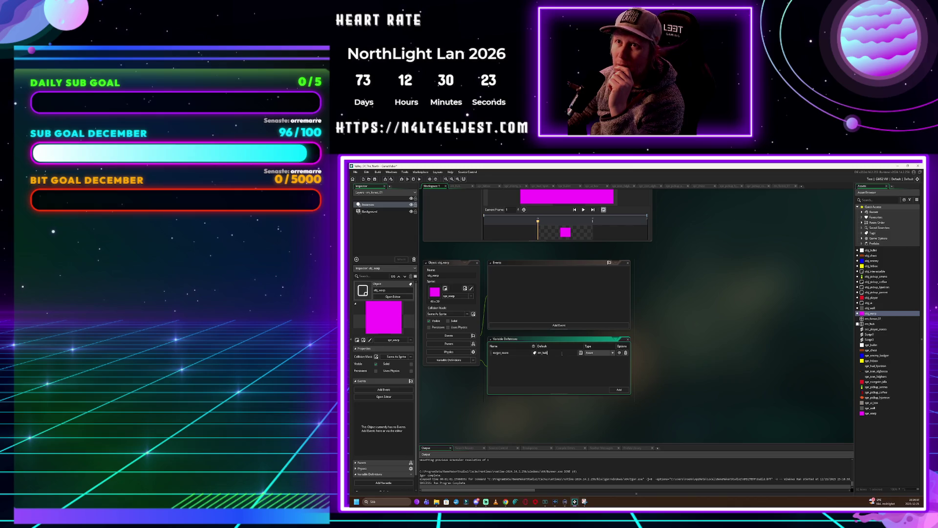
Add an Integer variable named target_x
{"action": "left_click", "coordinate": [619, 390]}
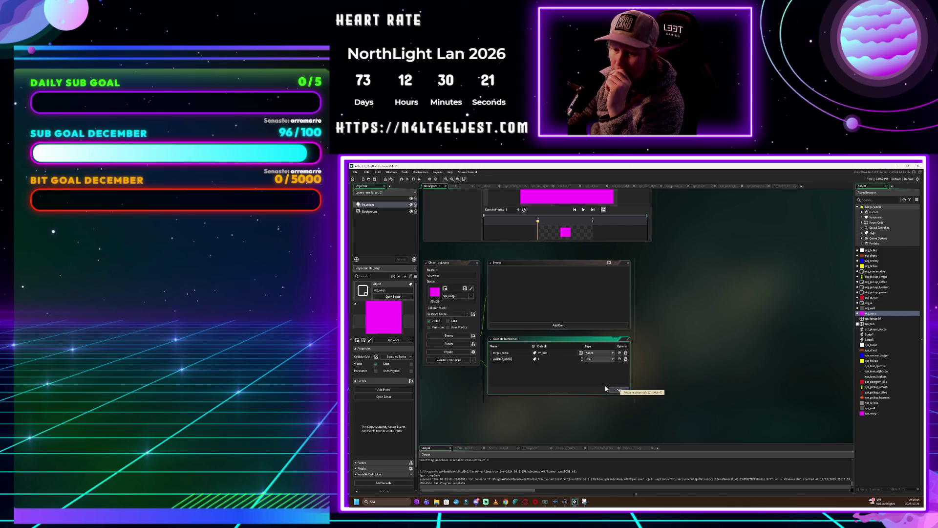
{"action": "type", "text": "target_x"}
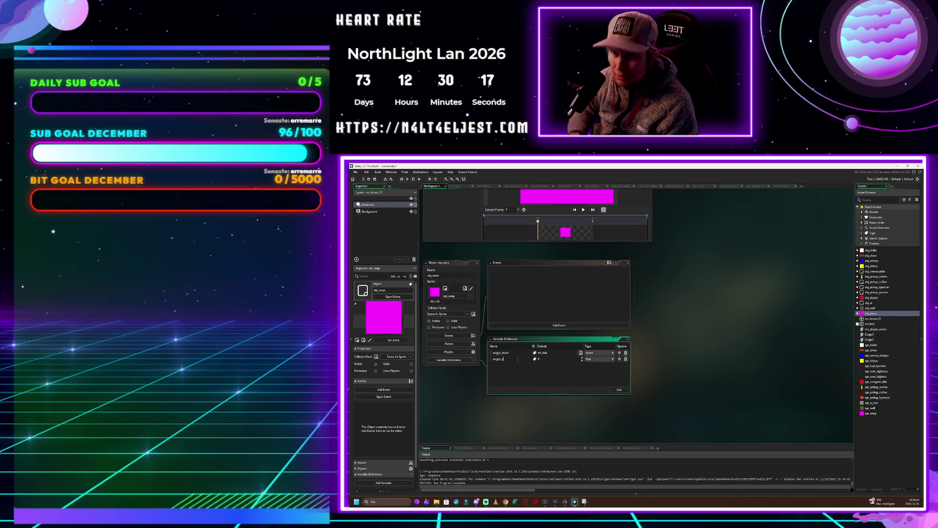
{"action": "key", "text": "Tab"}
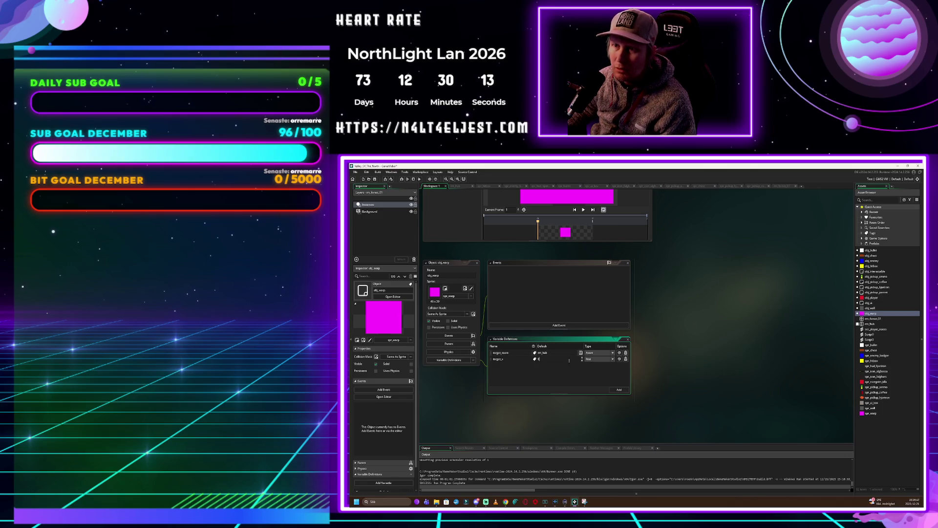
{"action": "left_click", "coordinate": [590, 360]}
{"action": "left_click", "coordinate": [599, 373]}
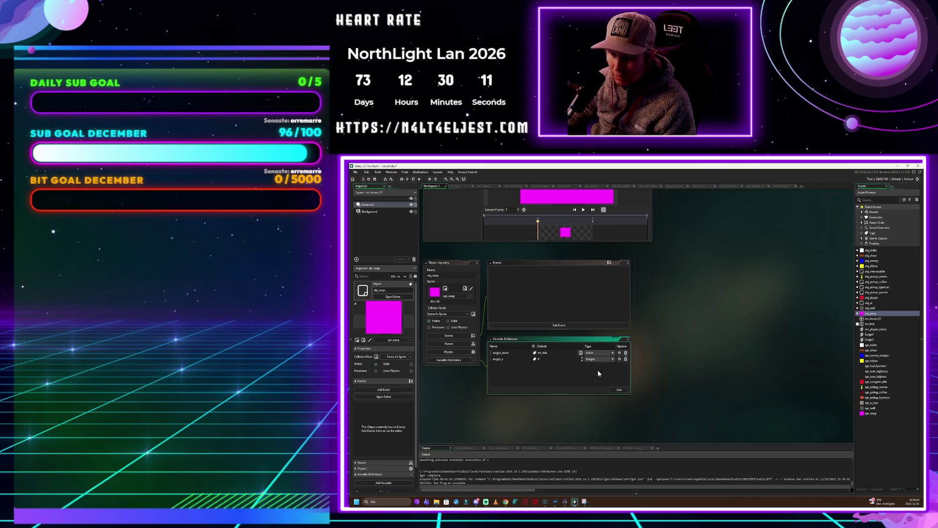
Add an Integer variable named target_y
{"action": "left_click", "coordinate": [619, 389]}
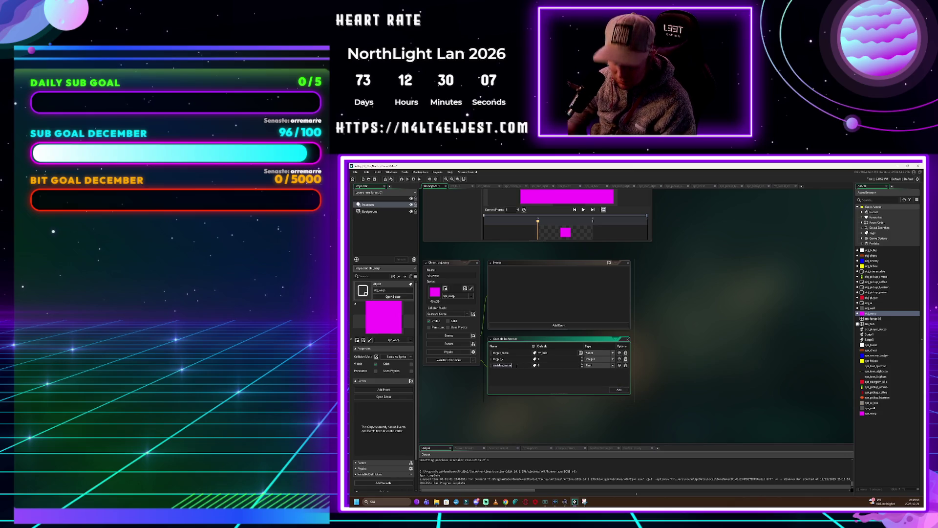
{"action": "type", "text": "target_"}
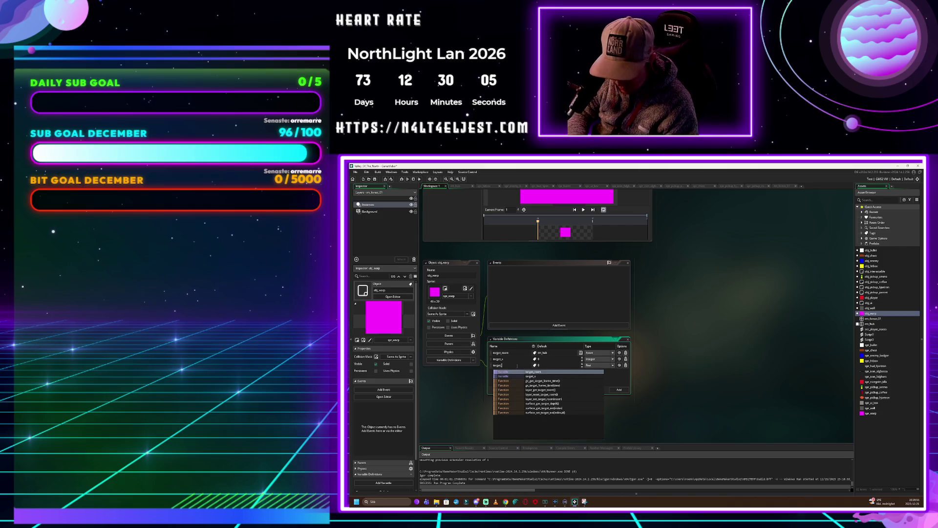
{"action": "type", "text": "y"}
{"action": "key", "text": "Tab"}
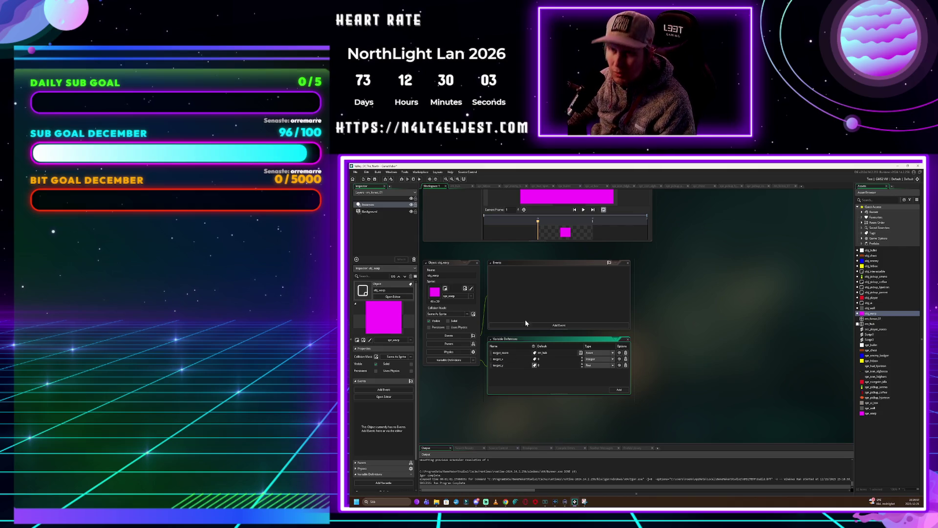
{"action": "left_click", "coordinate": [595, 366]}
{"action": "left_click", "coordinate": [592, 379]}
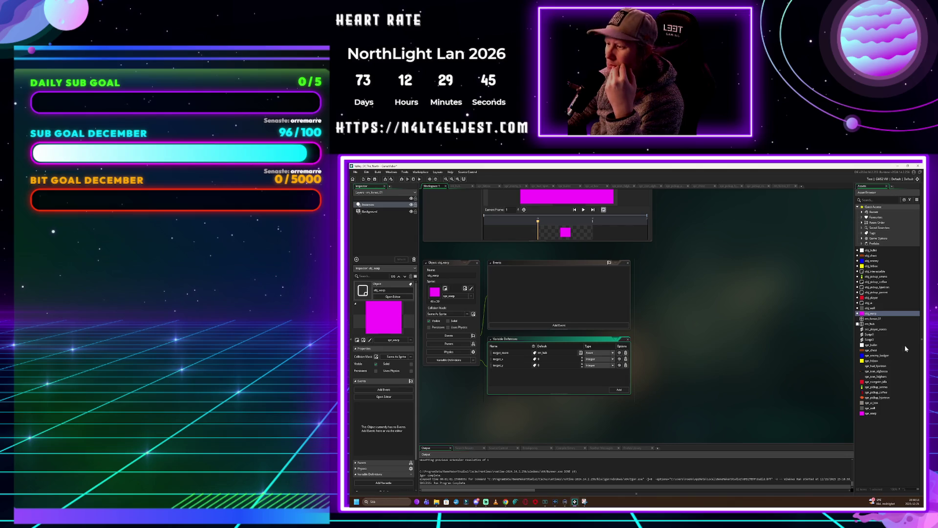
{"action": "double_click", "coordinate": [874, 314]}
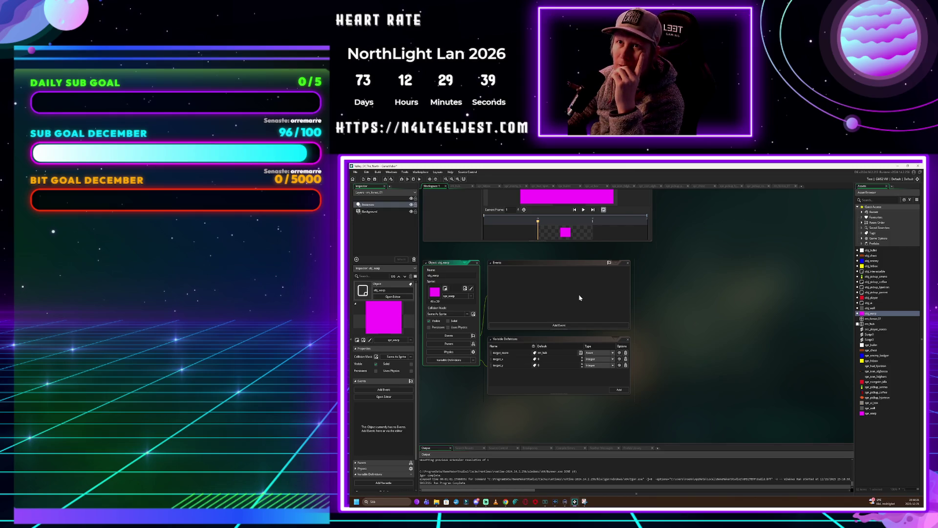
{"action": "left_click", "coordinate": [568, 326]}
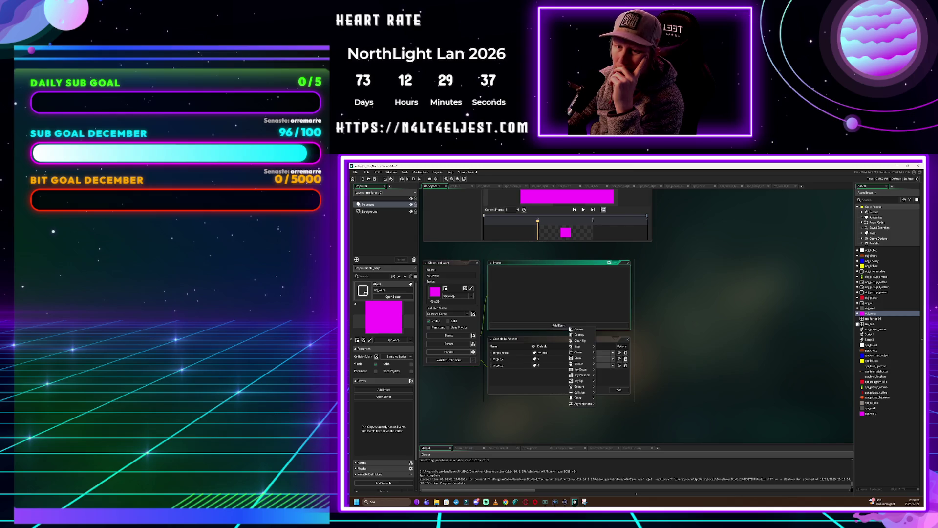
Add an obj_player collision event with pasted warp code, then open rm_hub
{"action": "mouse_move", "coordinate": [588, 396]}
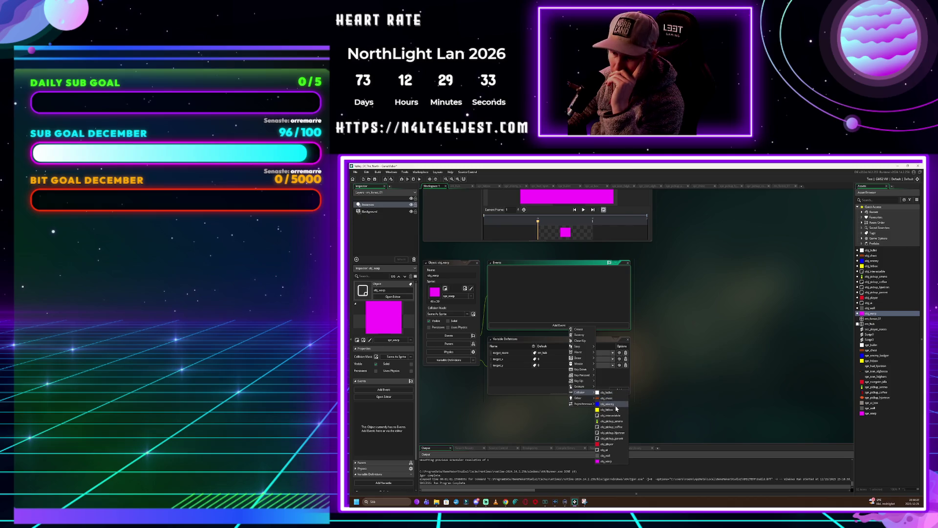
{"action": "left_click", "coordinate": [611, 444]}
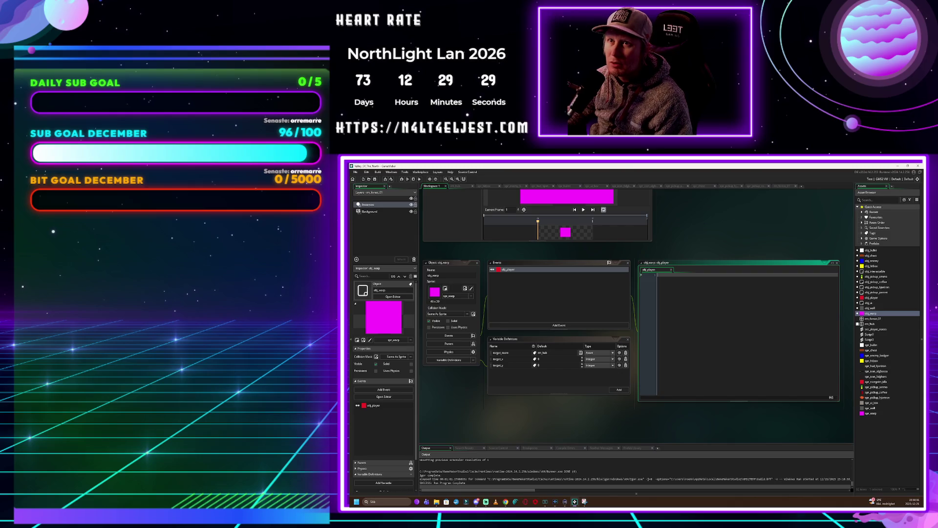
{"action": "key", "text": "ctrl+v"}
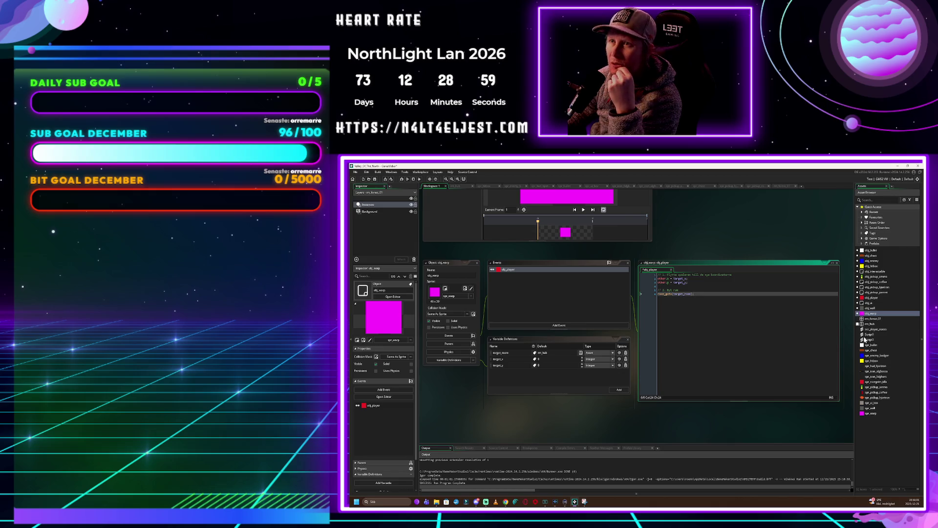
{"action": "double_click", "coordinate": [870, 324]}
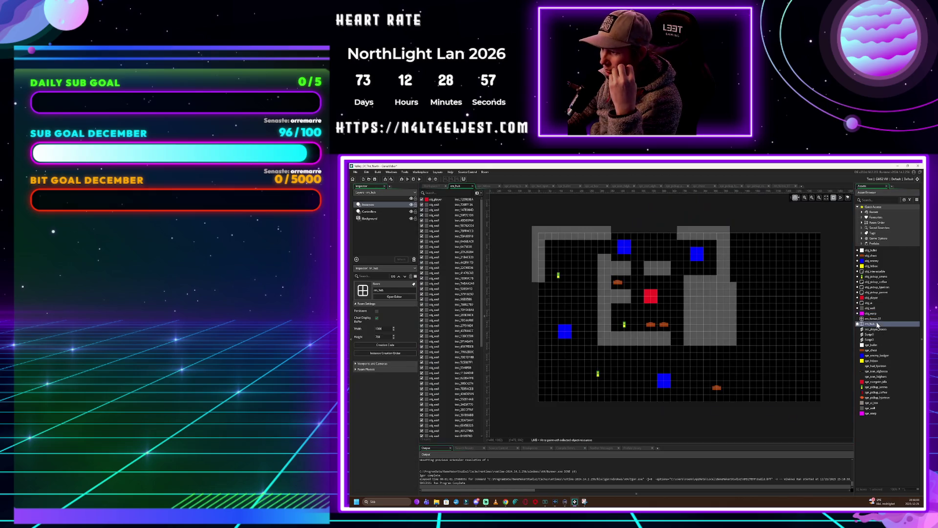
Drop an obj_warp instance near rm_hub's lower right and view its instance variables
{"action": "mouse_move", "coordinate": [874, 315]}
{"action": "left_mouse_down"}
{"action": "mouse_move", "coordinate": [796, 338]}
{"action": "mouse_move", "coordinate": [810, 394]}
{"action": "mouse_move", "coordinate": [829, 402]}
{"action": "mouse_move", "coordinate": [730, 351]}
{"action": "left_mouse_up"}
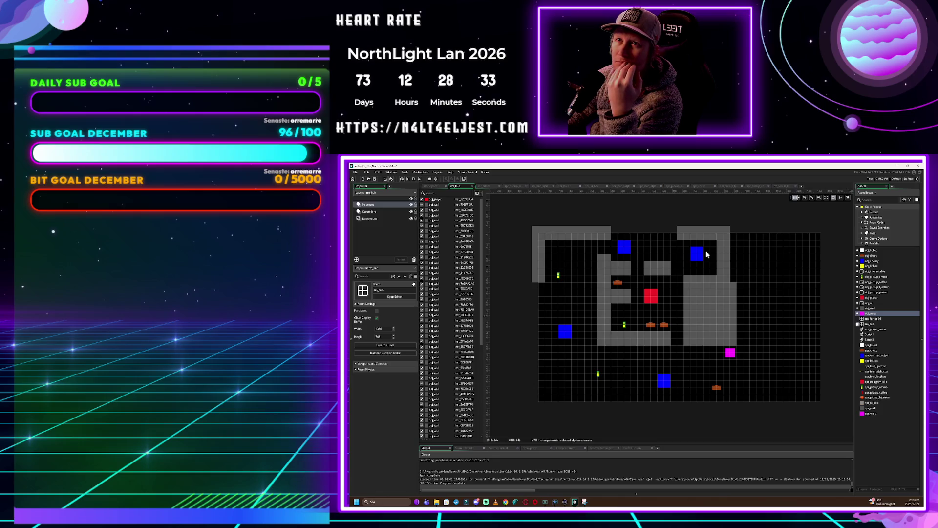
{"action": "double_click", "coordinate": [731, 352]}
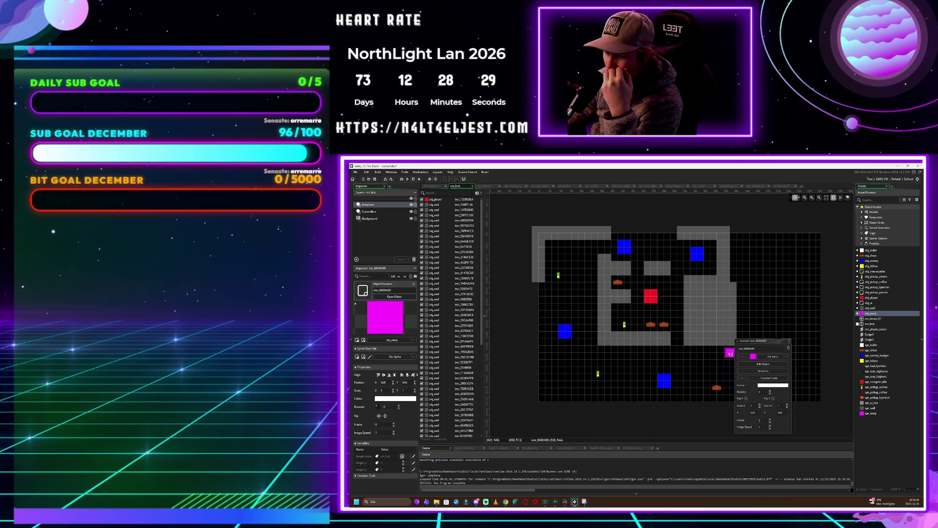
{"action": "mouse_move", "coordinate": [763, 343]}
{"action": "left_mouse_down"}
{"action": "mouse_move", "coordinate": [714, 311]}
{"action": "mouse_move", "coordinate": [634, 290]}
{"action": "left_mouse_up"}
{"action": "scroll", "coordinate": [657, 368], "scroll_direction": "up", "scroll_amount": 2}
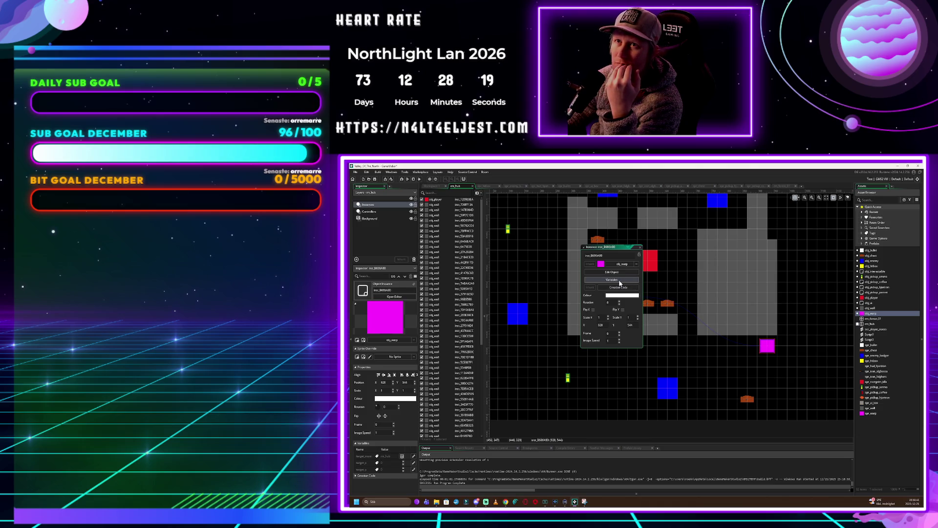
{"action": "left_click", "coordinate": [620, 282]}
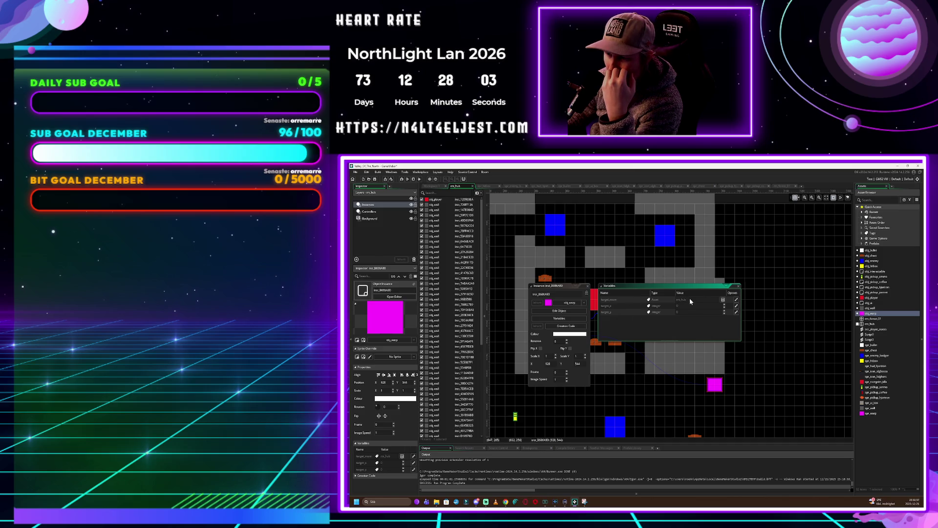
{"action": "left_click", "coordinate": [738, 286]}
Set the rm_hub warp instance's target_room to rm_forest_01
{"action": "left_click_drag", "start_coordinate": [565, 339], "coordinate": [676, 317]}
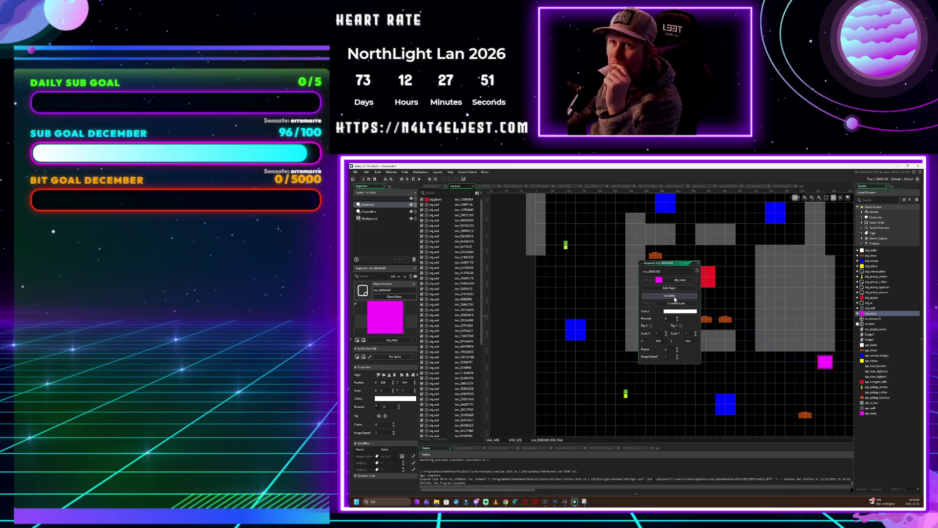
{"action": "left_click", "coordinate": [674, 296]}
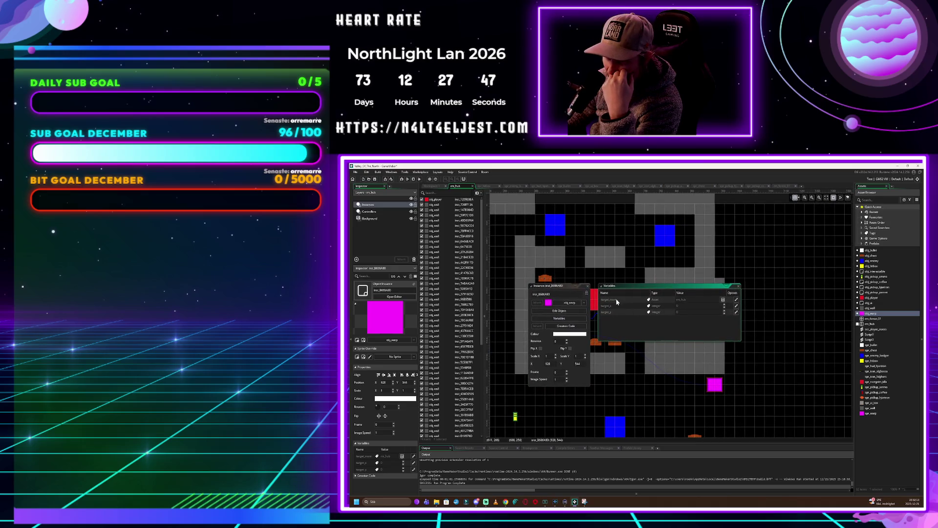
{"action": "left_click", "coordinate": [648, 299]}
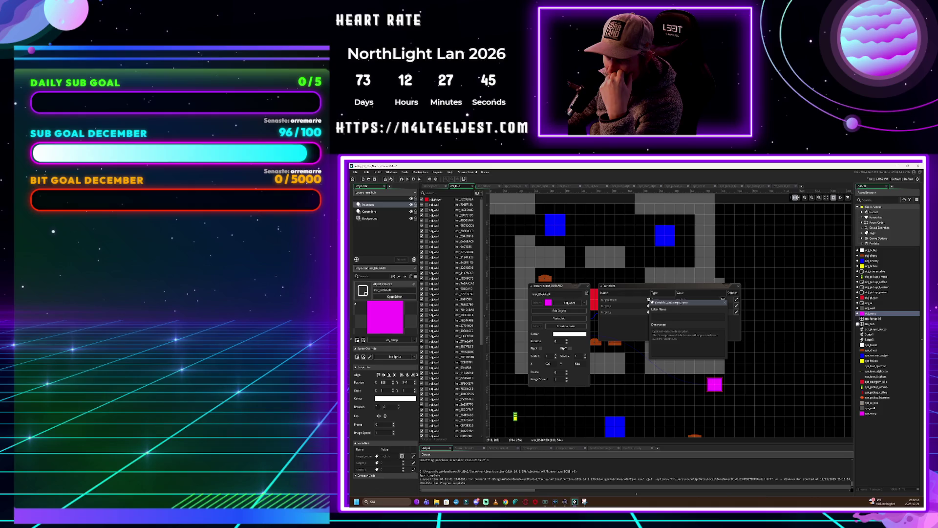
{"action": "left_click", "coordinate": [724, 302]}
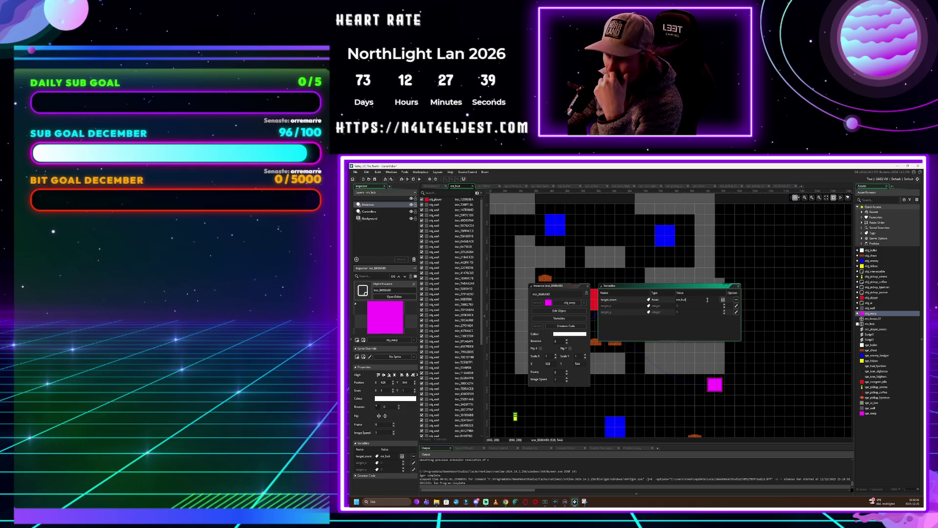
{"action": "left_click", "coordinate": [723, 301]}
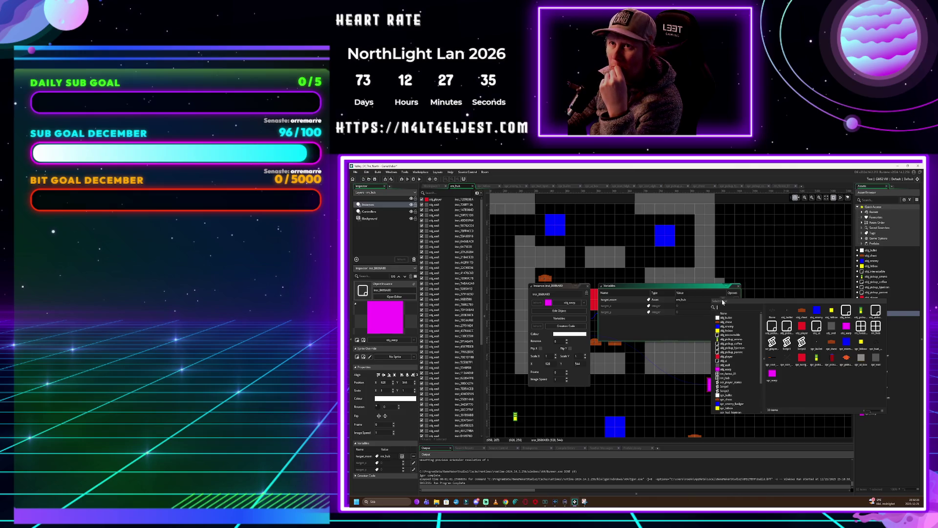
{"action": "scroll", "coordinate": [732, 365], "scroll_direction": "down", "scroll_amount": 1}
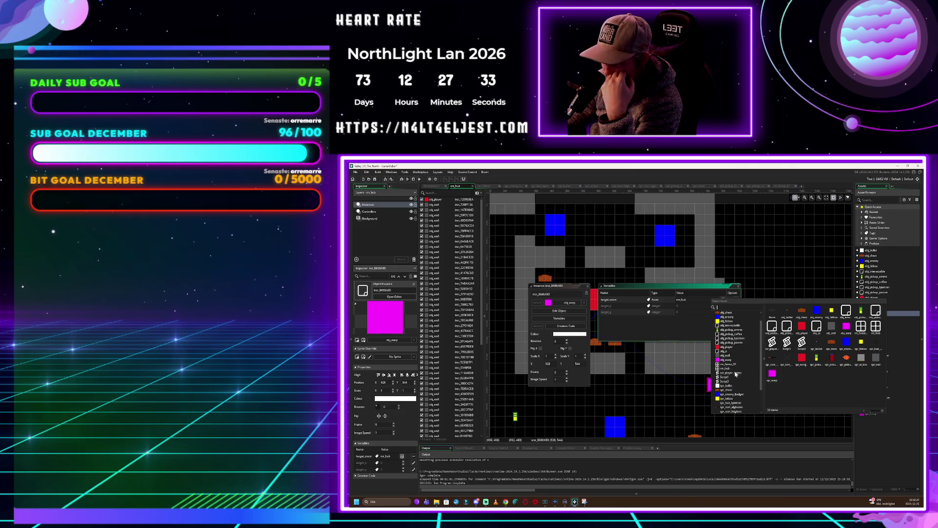
{"action": "left_click", "coordinate": [728, 364]}
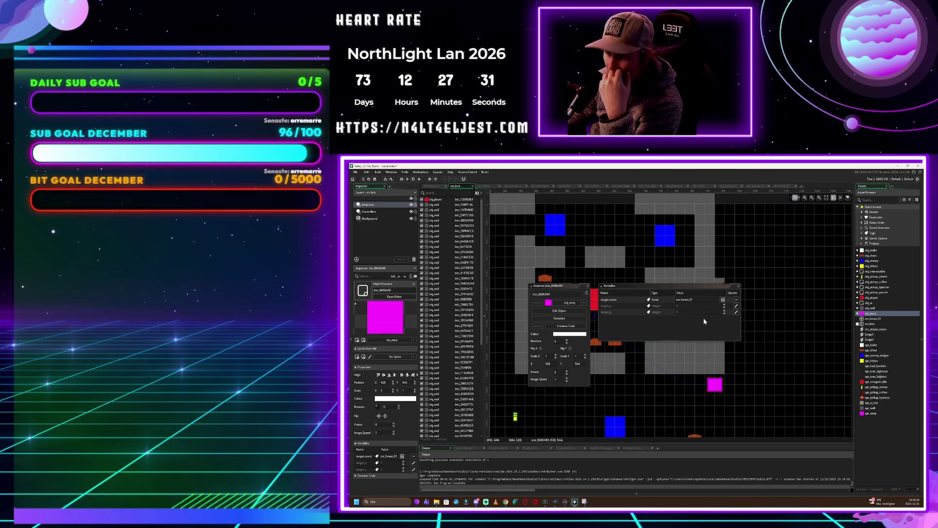
{"action": "left_click", "coordinate": [690, 303]}
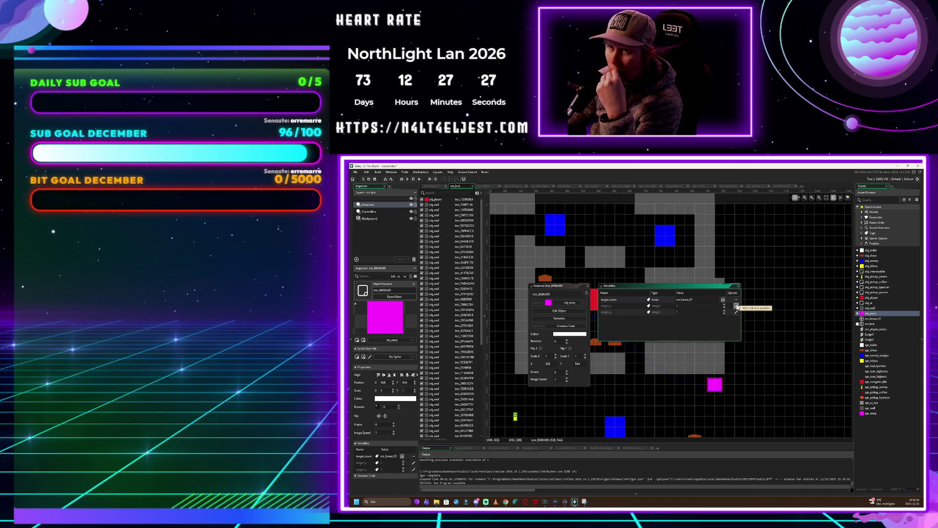
Override the warp's target_x to 50 and target_y to 150
{"action": "left_click", "coordinate": [737, 306]}
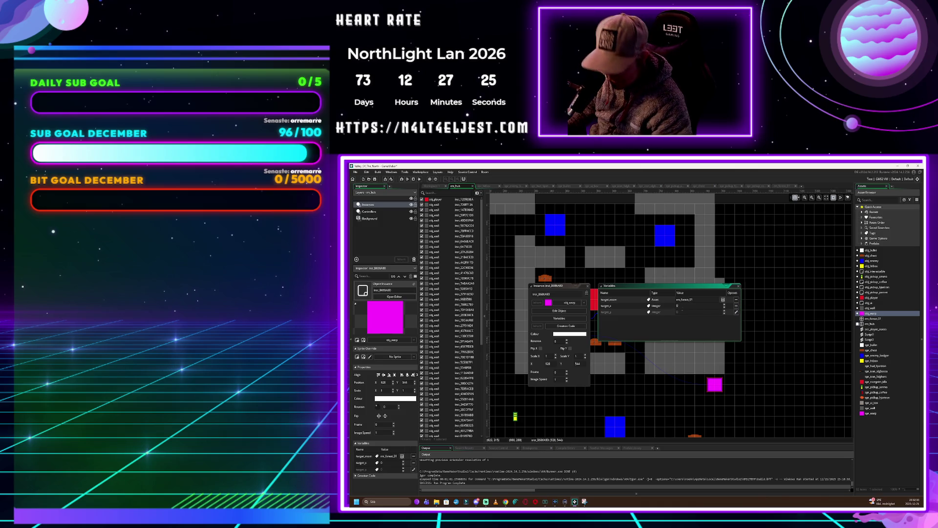
{"action": "type", "text": "5"}
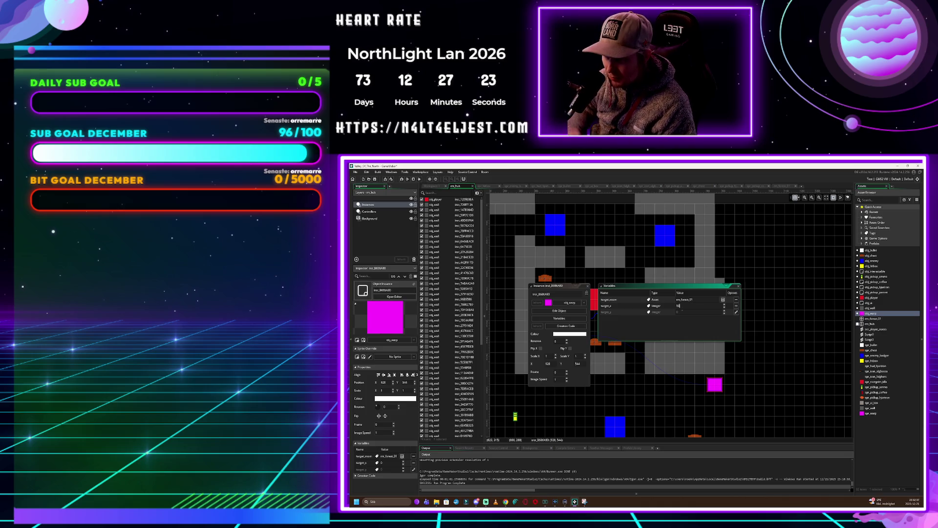
{"action": "type", "text": "0"}
{"action": "key", "text": "Return"}
{"action": "key", "text": "BackSpace"}
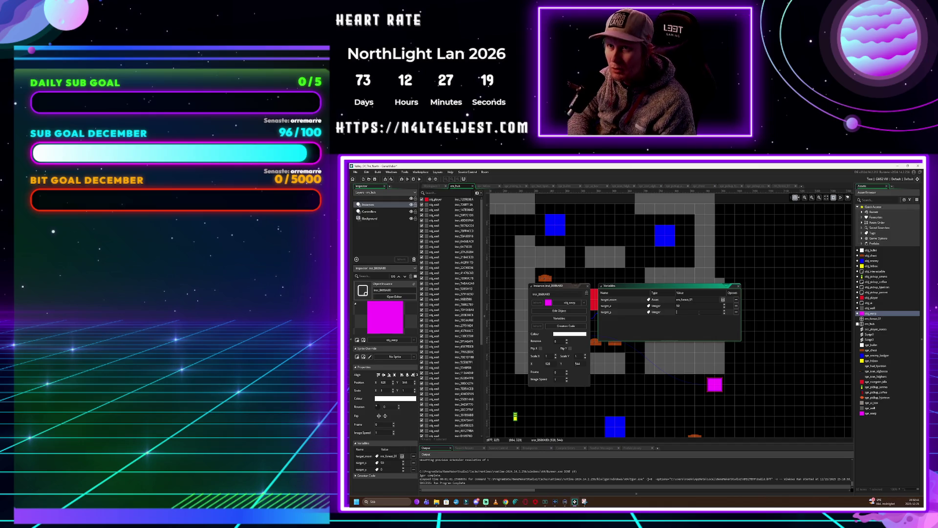
{"action": "type", "text": "150"}
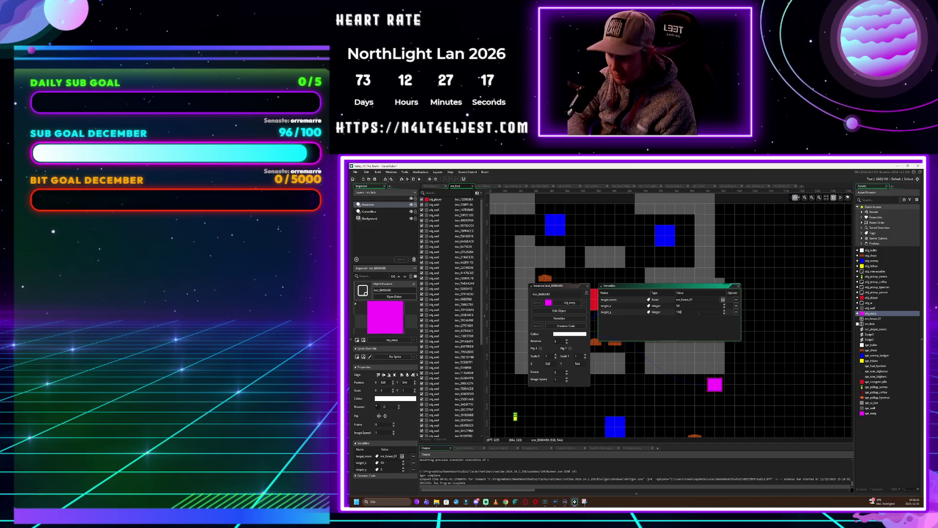
{"action": "key", "text": "Return"}
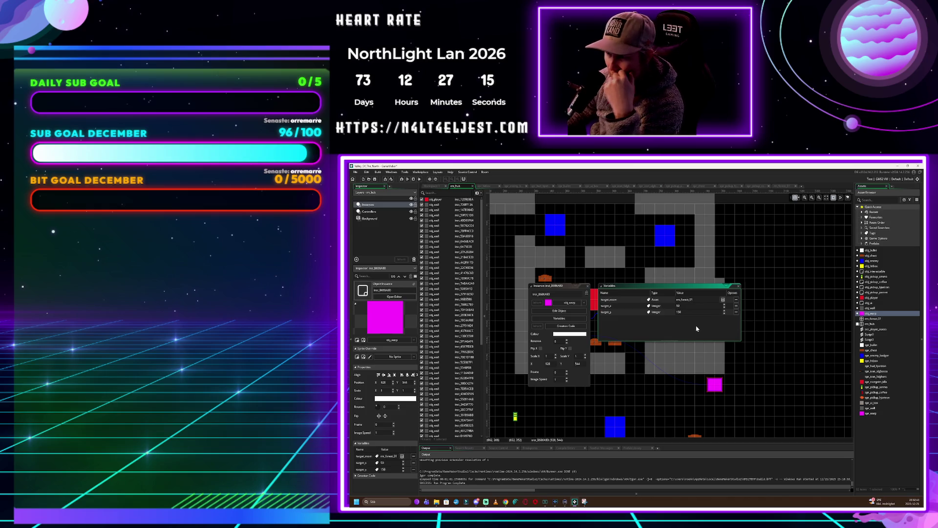
Close and reopen the warp's variables to verify the overridden values
{"action": "left_click", "coordinate": [738, 286]}
{"action": "scroll", "coordinate": [574, 297], "scroll_direction": "down", "scroll_amount": 1}
{"action": "scroll", "coordinate": [574, 298], "scroll_direction": "left", "scroll_amount": 3}
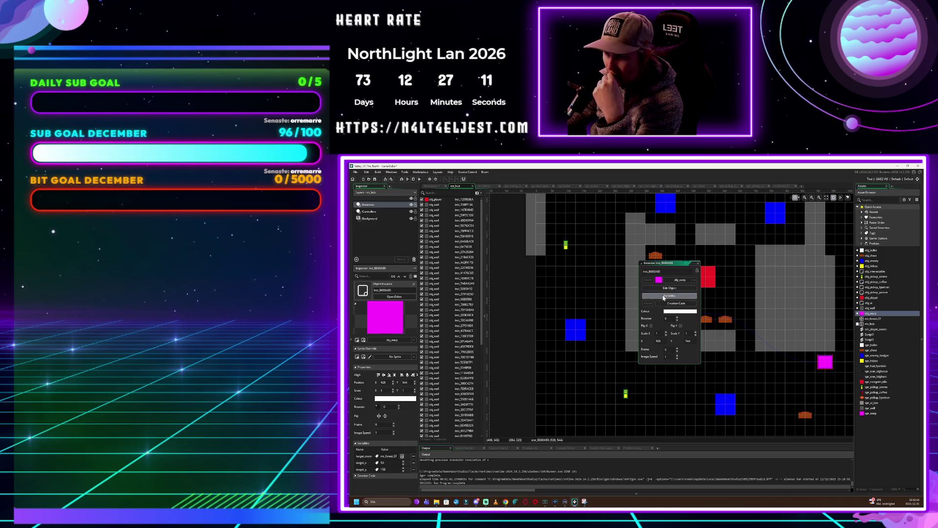
{"action": "left_click", "coordinate": [669, 295]}
{"action": "scroll", "coordinate": [684, 303], "scroll_direction": "right", "scroll_amount": 3}
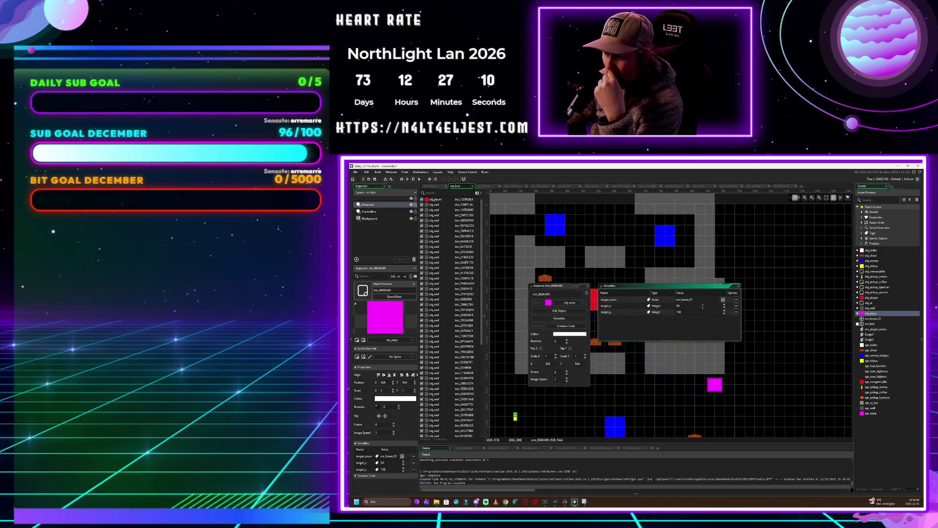
{"action": "left_click", "coordinate": [738, 286]}
{"action": "scroll", "coordinate": [664, 318], "scroll_direction": "down", "scroll_amount": 1}
{"action": "scroll", "coordinate": [663, 317], "scroll_direction": "left", "scroll_amount": 3}
{"action": "scroll", "coordinate": [661, 318], "scroll_direction": "down", "scroll_amount": 1}
{"action": "scroll", "coordinate": [661, 317], "scroll_direction": "left", "scroll_amount": 3}
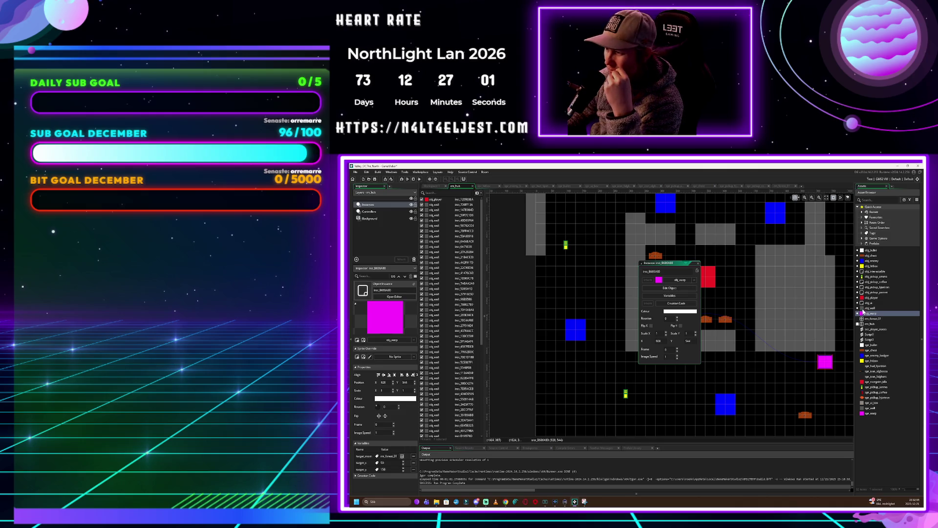
{"action": "left_click", "coordinate": [878, 319]}
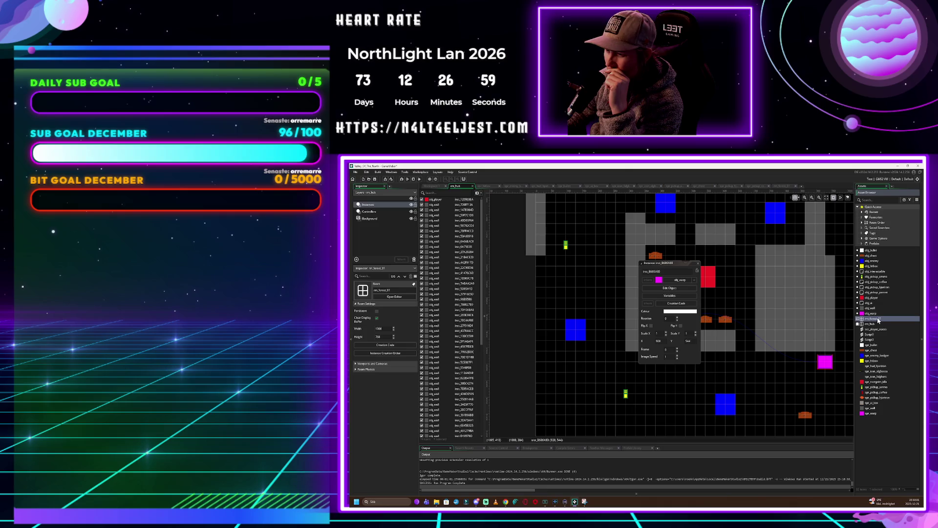
Open rm_forest_01, place an obj_warp instance in it, and show its variables
{"action": "double_click", "coordinate": [878, 320]}
{"action": "left_click_drag", "start_coordinate": [875, 314], "coordinate": [496, 312]}
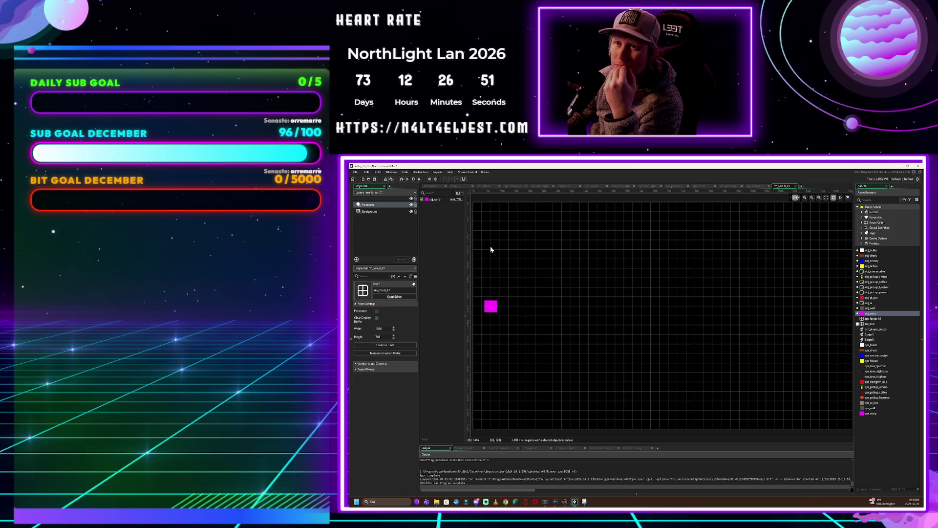
{"action": "left_click", "coordinate": [489, 310]}
{"action": "double_click", "coordinate": [489, 309]}
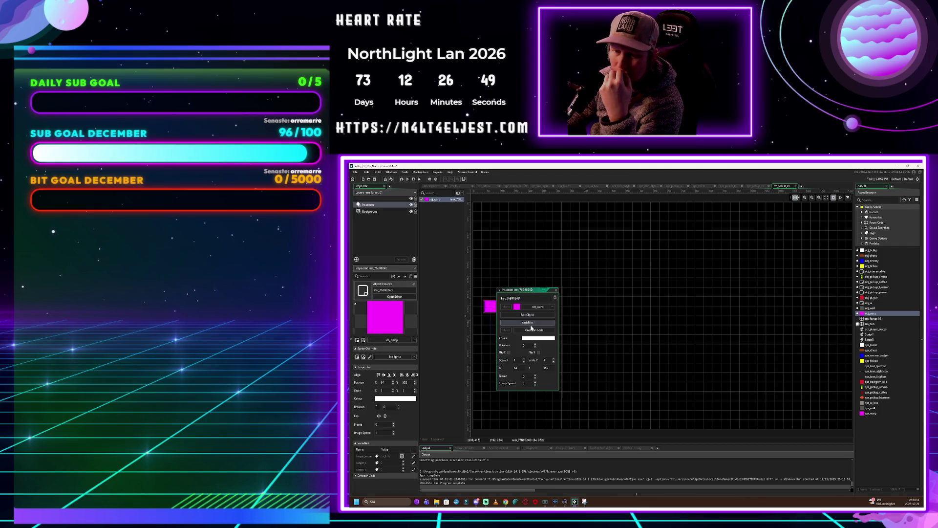
{"action": "left_click", "coordinate": [528, 325]}
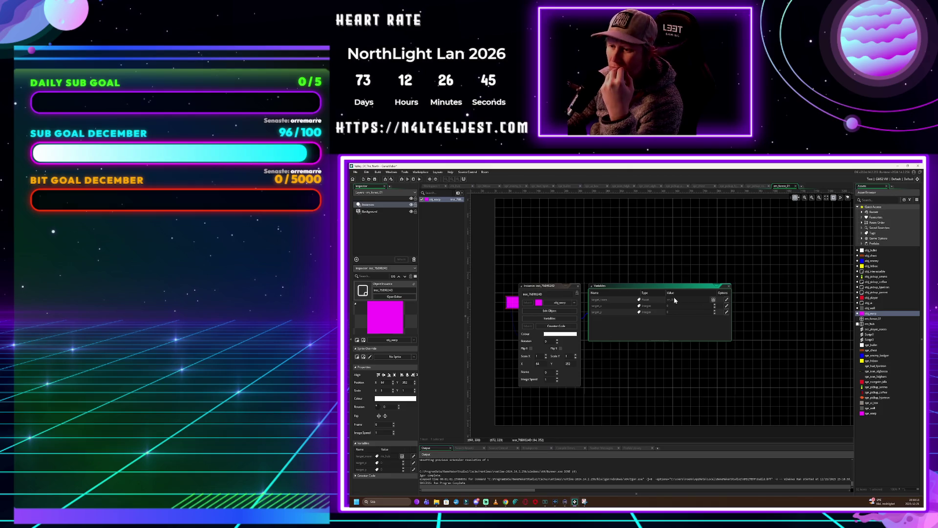
Override this warp's target_x to 50 and target_y to 150
{"action": "left_click", "coordinate": [726, 306]}
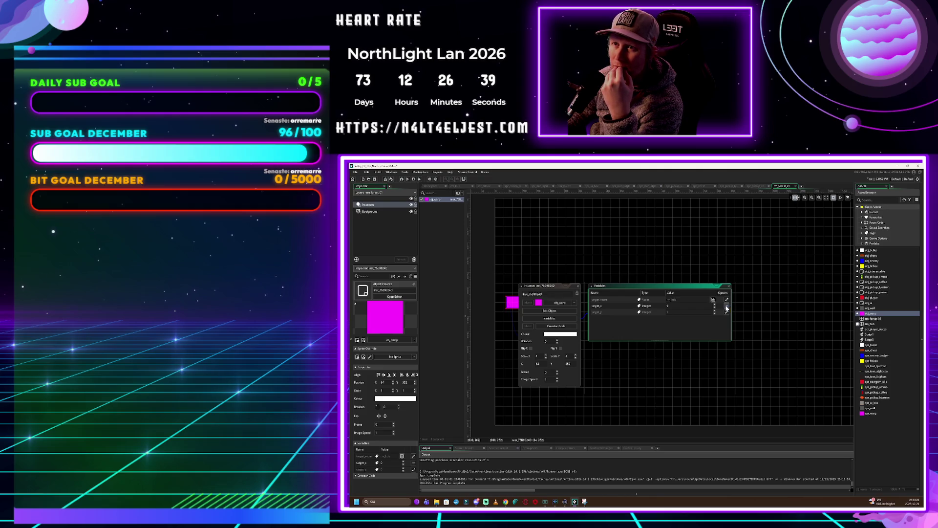
{"action": "left_click", "coordinate": [670, 306]}
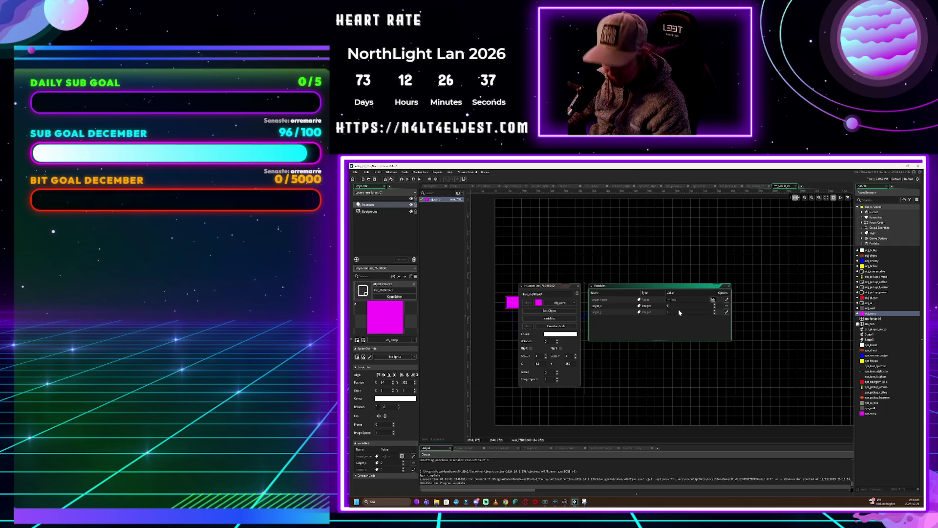
{"action": "type", "text": "50"}
{"action": "left_click", "coordinate": [725, 312]}
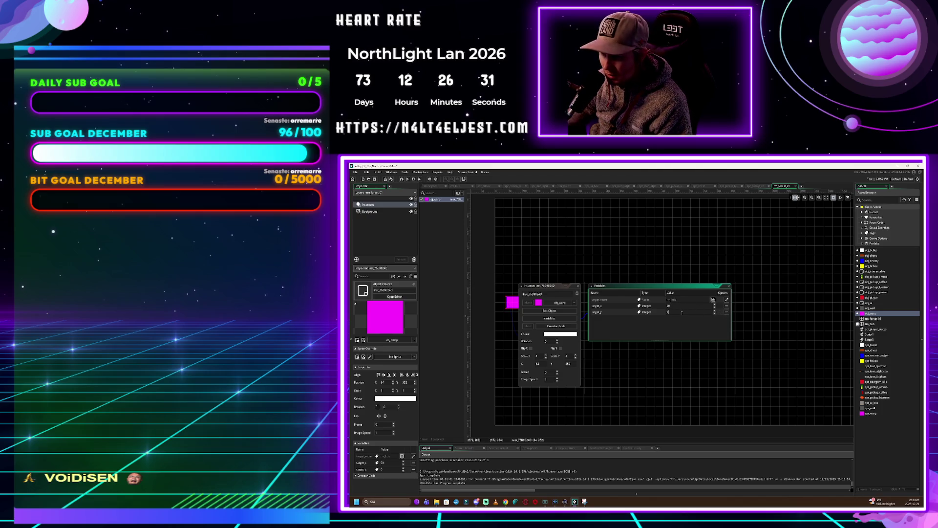
{"action": "type", "text": "50"}
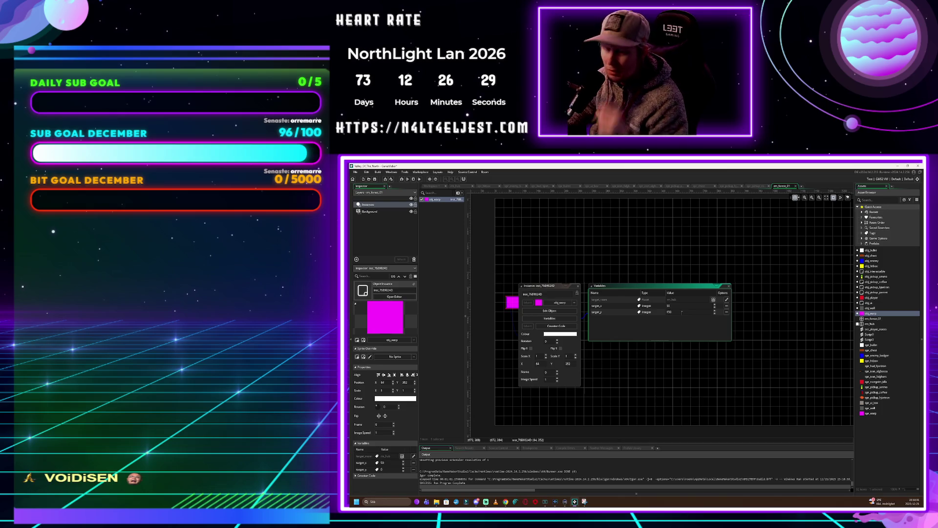
{"action": "key", "text": "Return"}
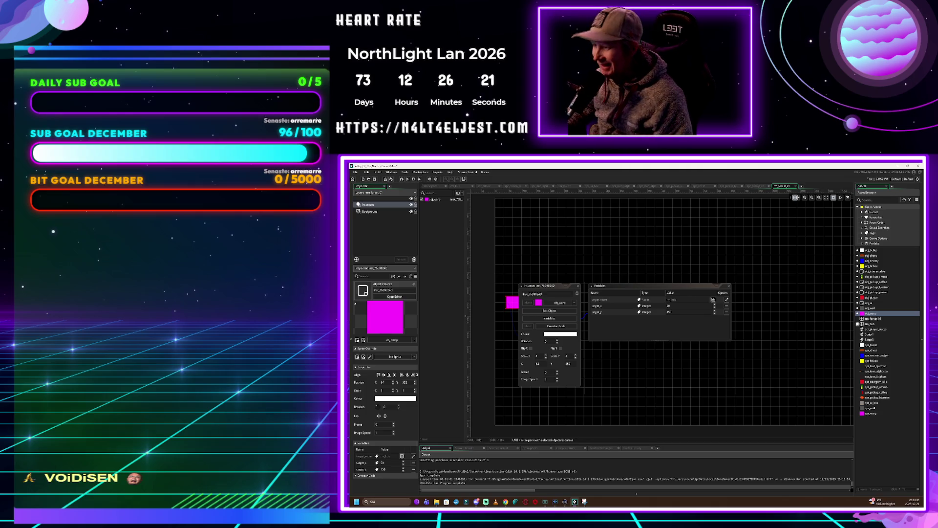
Run the game with F5, walk the player onto the magenta warp with arrow keys, then close it
{"action": "key", "text": "F5"}
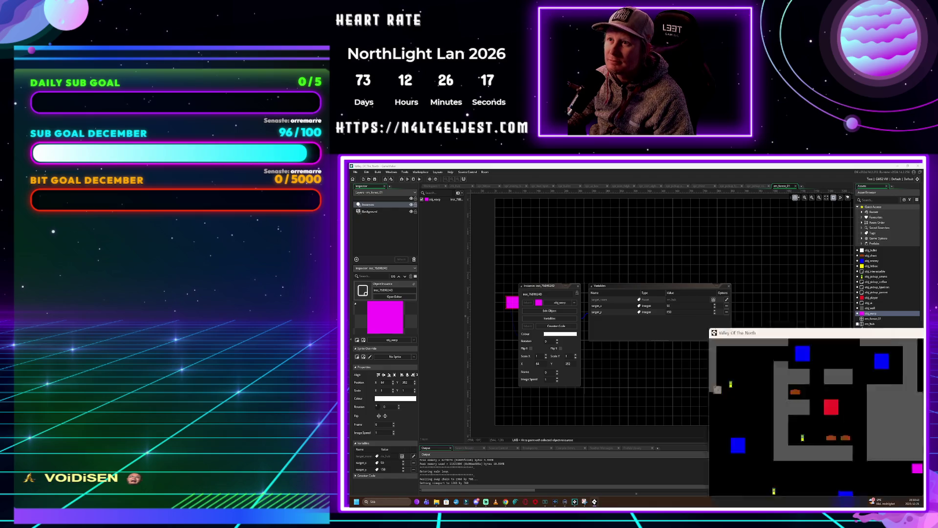
{"action": "key", "text": "Down"}
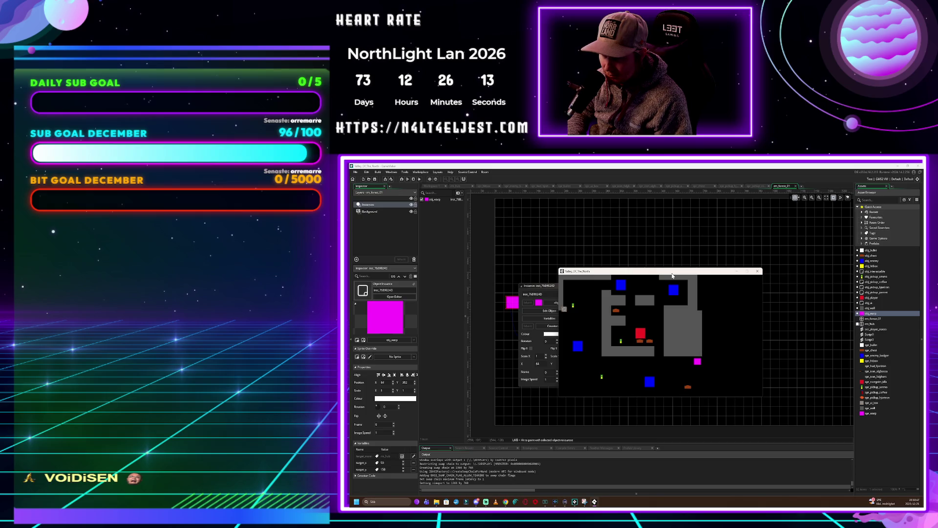
{"action": "key", "text": "Right"}
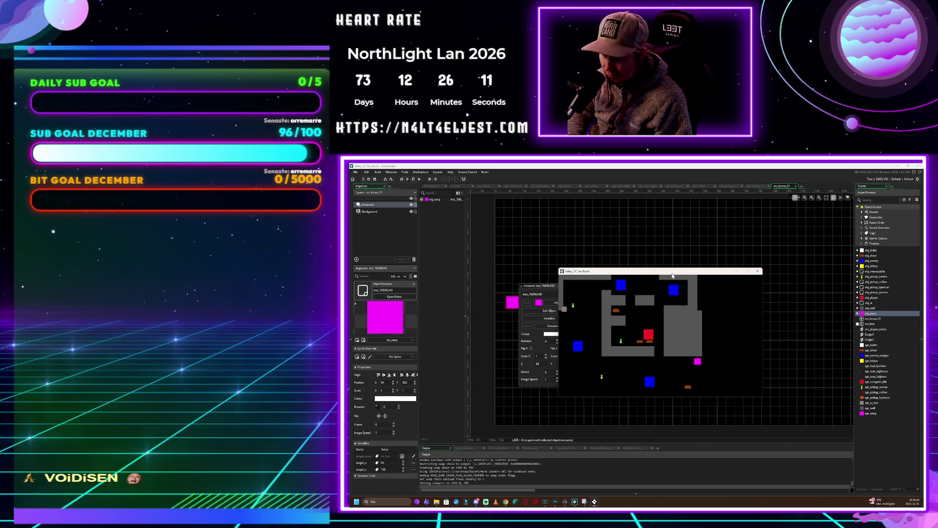
{"action": "key", "text": "Down"}
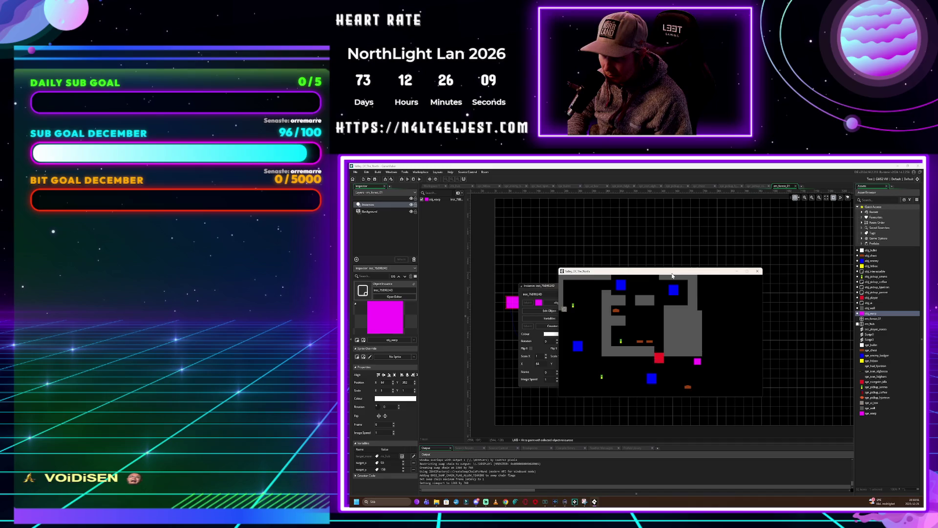
{"action": "key", "text": "Right"}
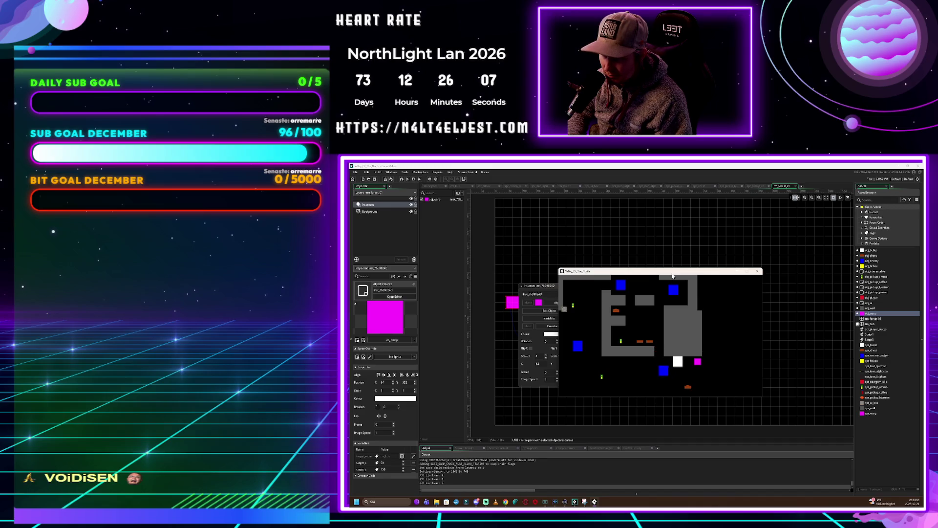
{"action": "key", "text": "Down"}
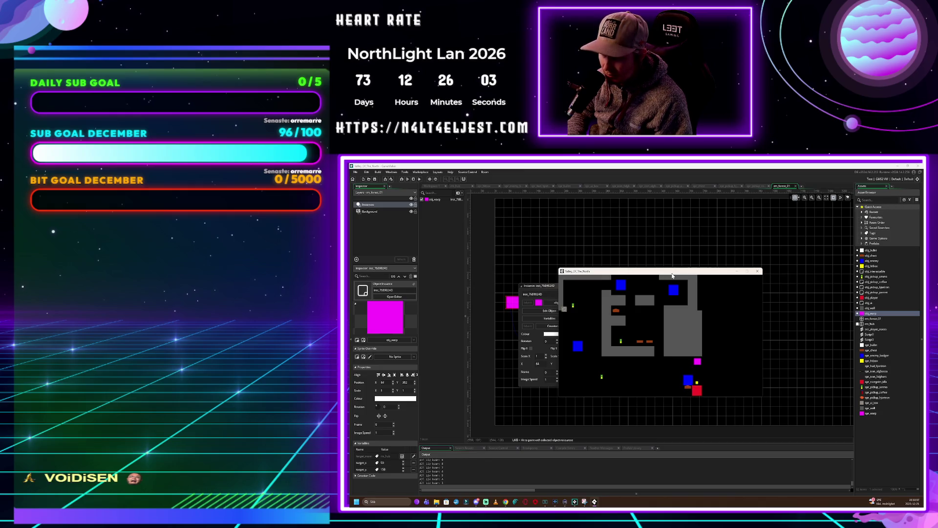
{"action": "key", "text": "Up"}
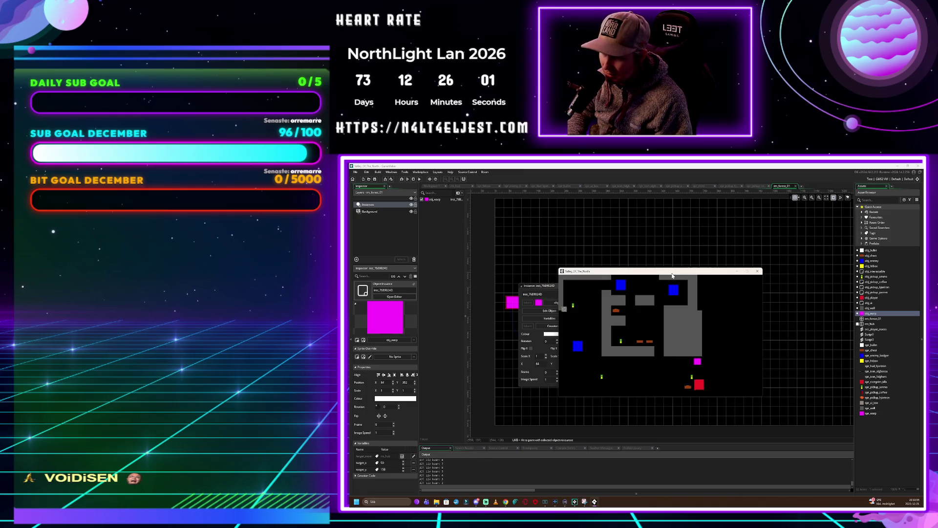
{"action": "key", "text": "Up"}
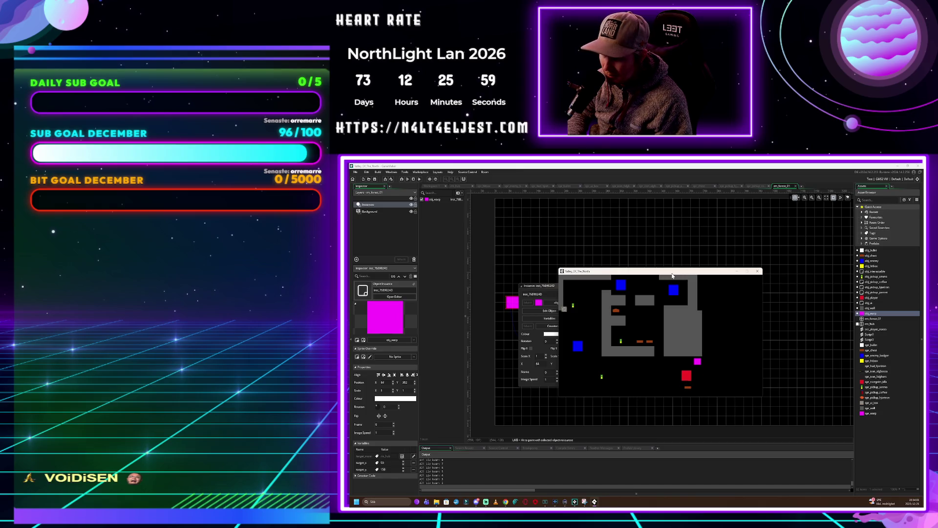
{"action": "key", "text": "Right"}
{"action": "key", "text": "Down"}
{"action": "key", "text": "Down"}
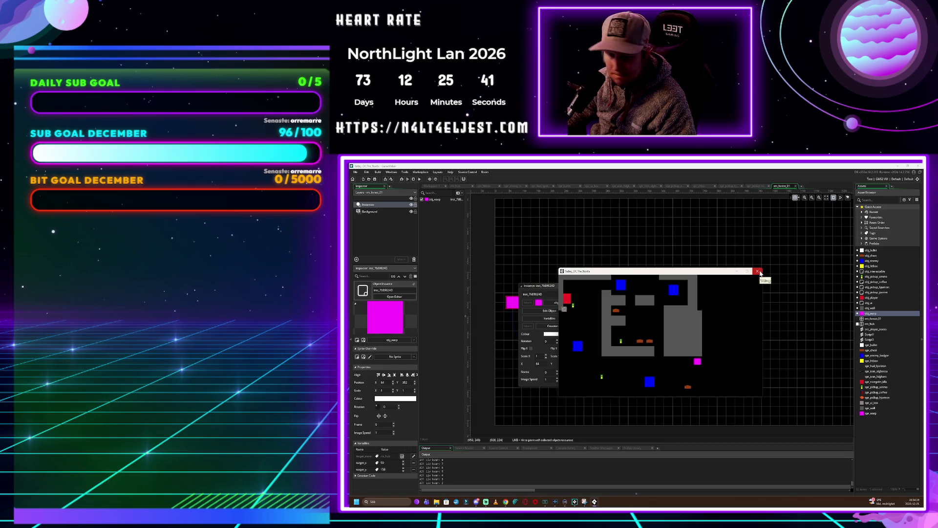
{"action": "left_click", "coordinate": [758, 272]}
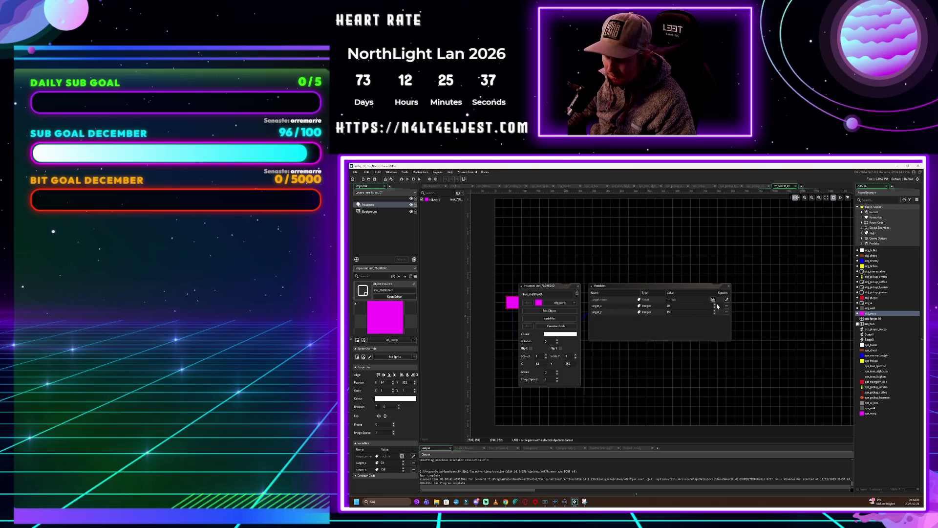
Change the warp's target_x to 150 and relaunch the game with F5, moving its window aside
{"action": "left_click", "coordinate": [689, 306]}
{"action": "type", "text": "1"}
{"action": "key", "text": "F5"}
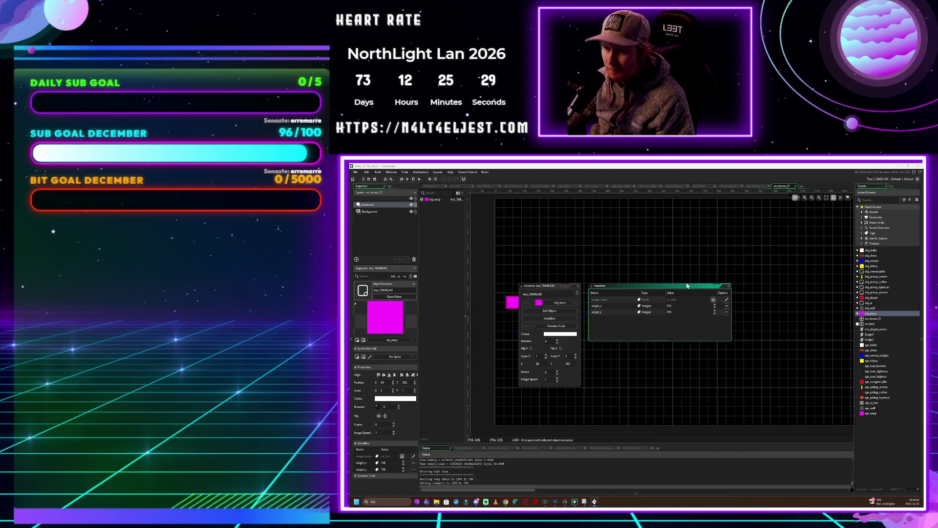
{"action": "left_click_drag", "start_coordinate": [720, 241], "coordinate": [708, 280]}
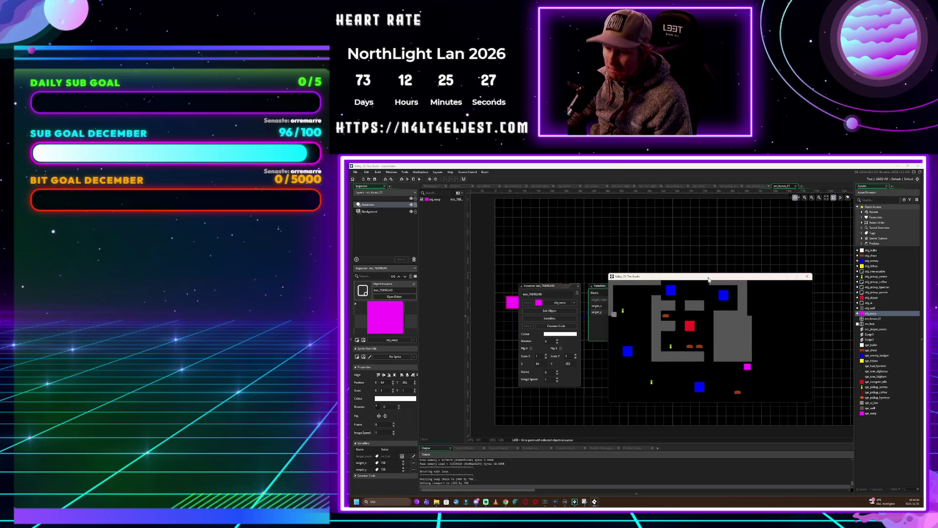
Walk the player through the magenta warp into rm_forest_01 and back, then close the game
{"action": "key", "text": "d"}
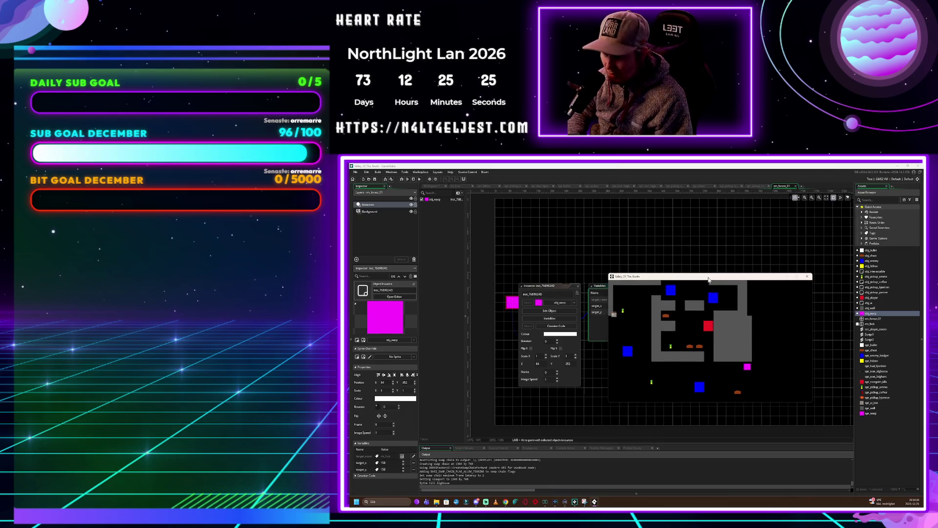
{"action": "key", "text": "s"}
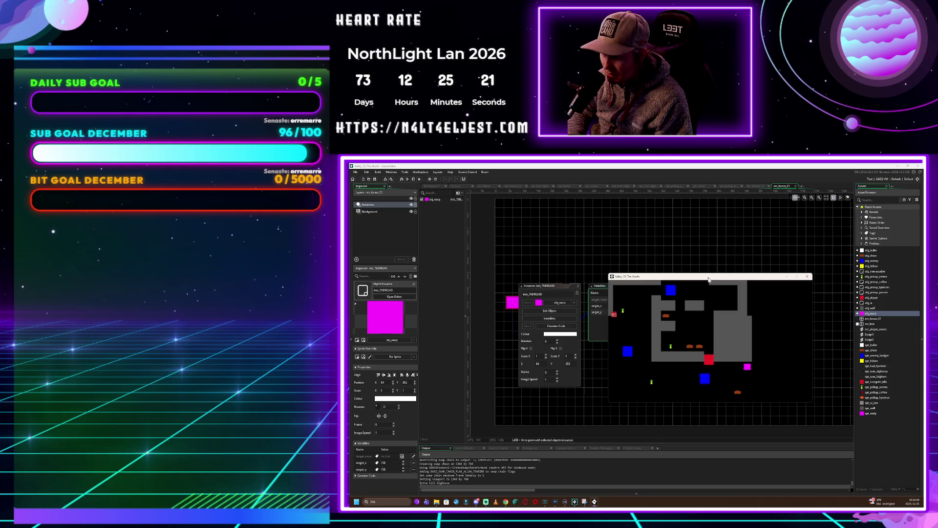
{"action": "key", "text": "d"}
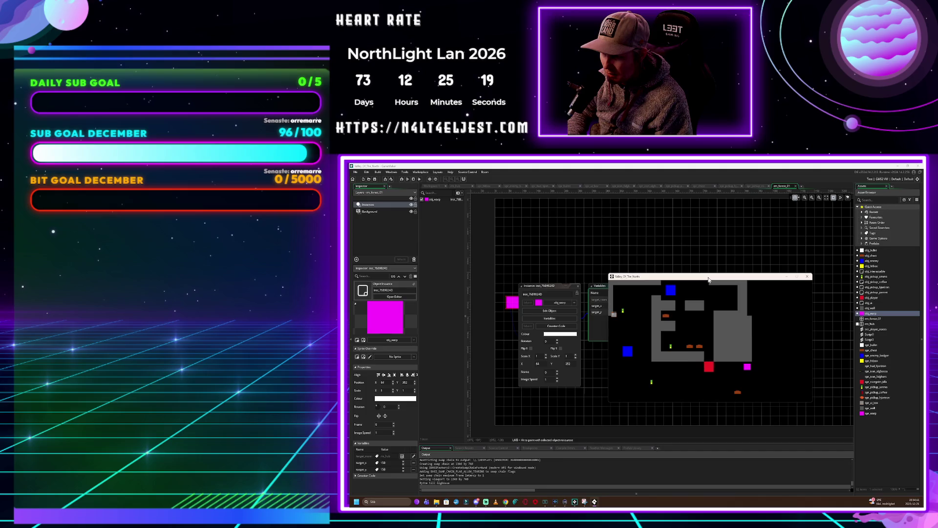
{"action": "key", "text": "d"}
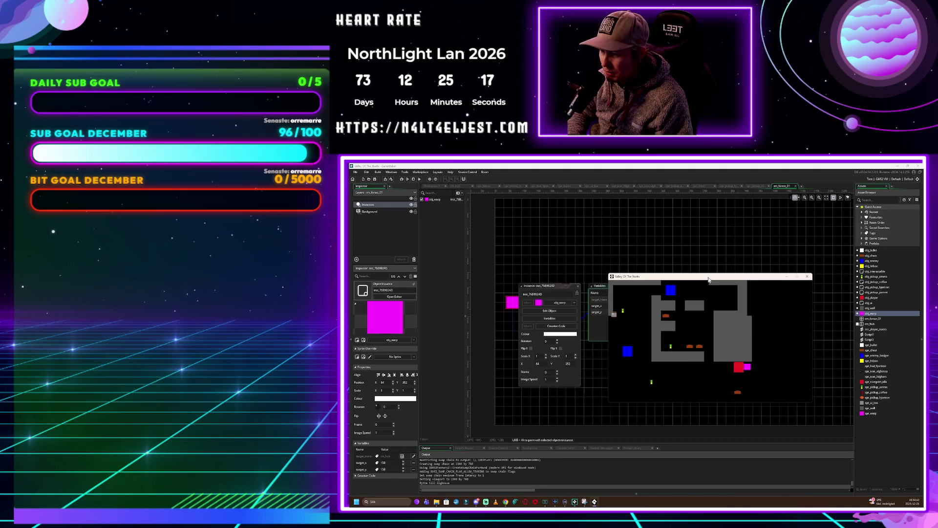
{"action": "key", "text": "s"}
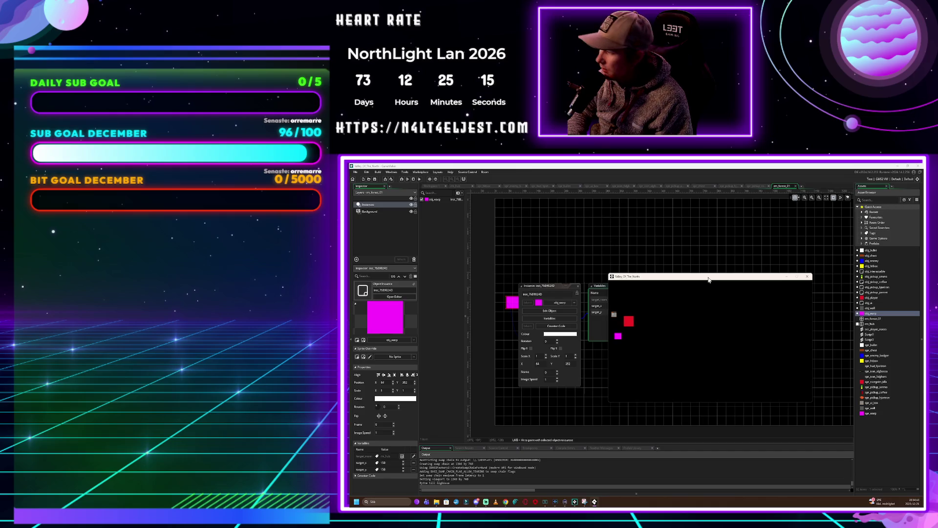
{"action": "key", "text": "s"}
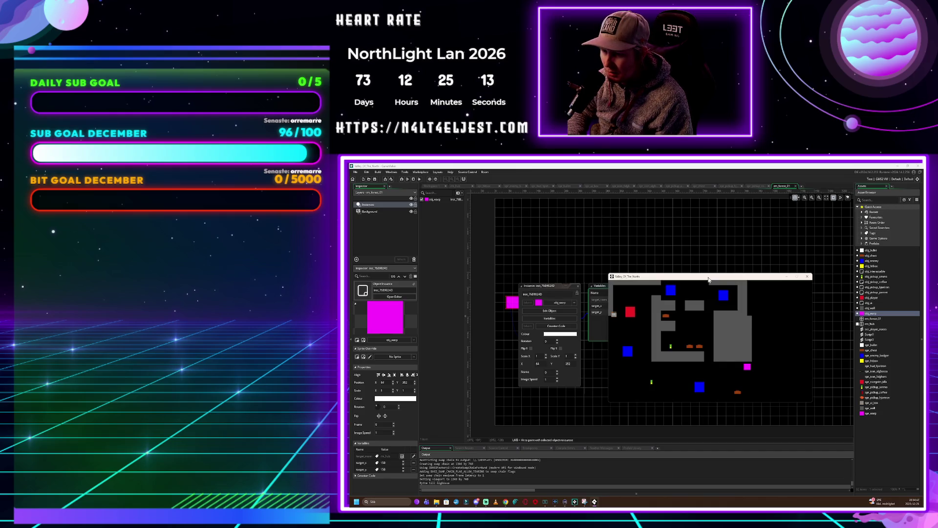
{"action": "key", "text": "d"}
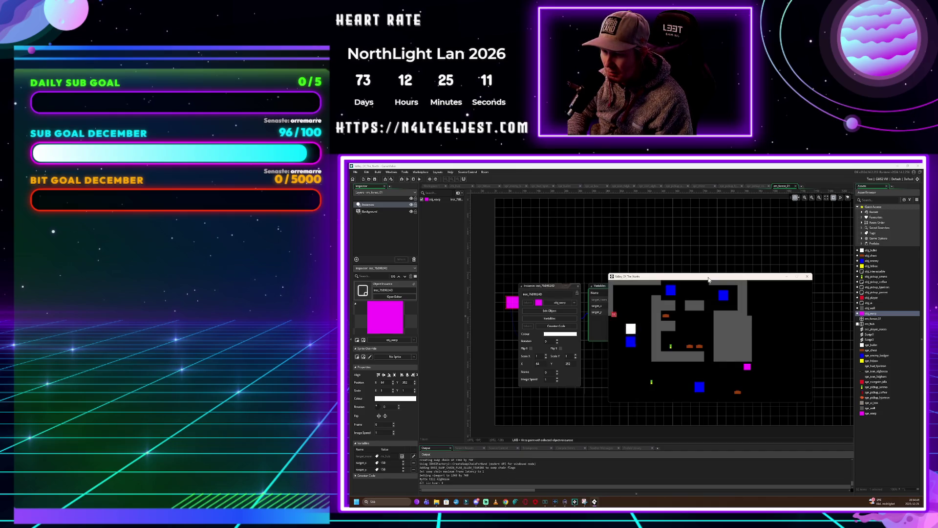
{"action": "key", "text": "a"}
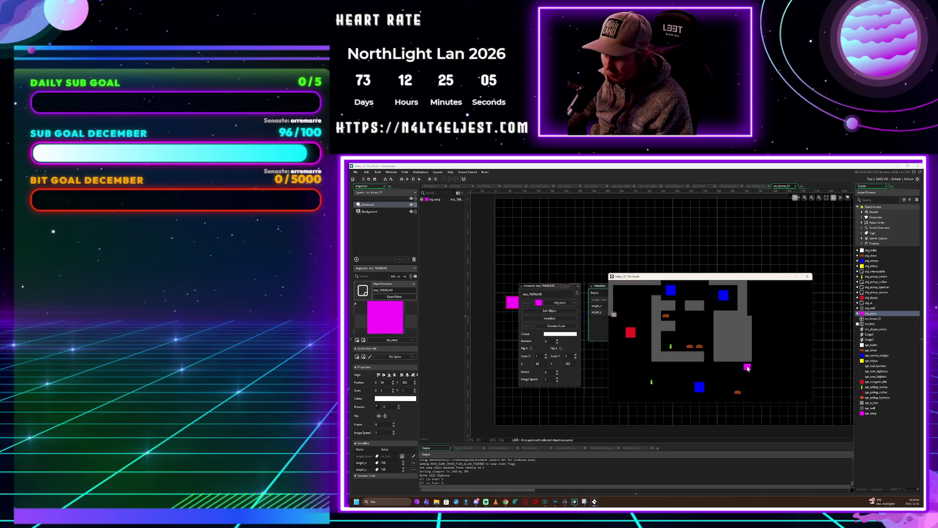
{"action": "left_click", "coordinate": [807, 277]}
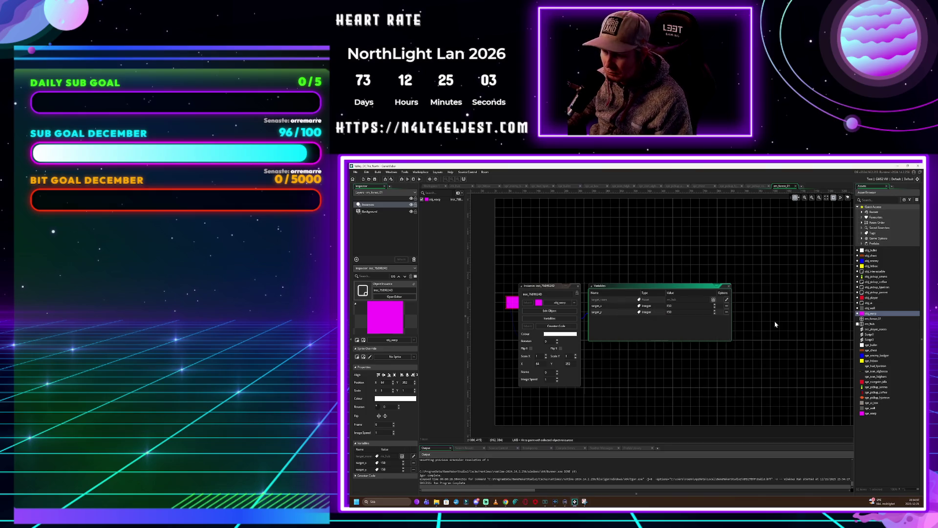
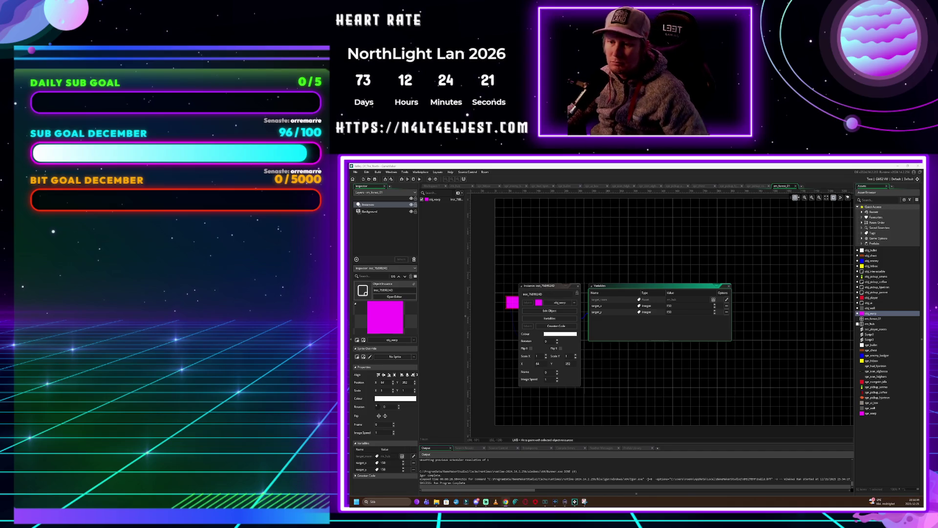
Close the obj_warp instance's Variables window and its floating properties window in the room editor
{"action": "left_click", "coordinate": [665, 262]}
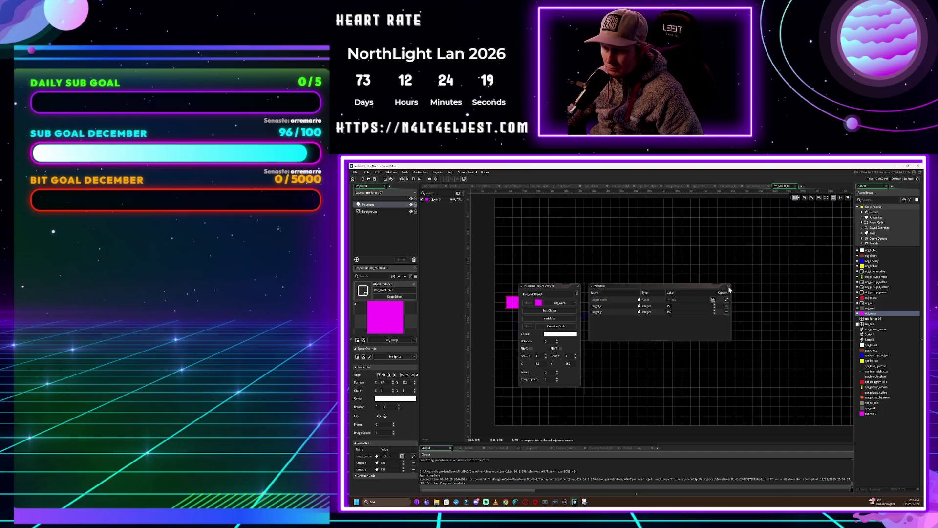
{"action": "left_click", "coordinate": [729, 289]}
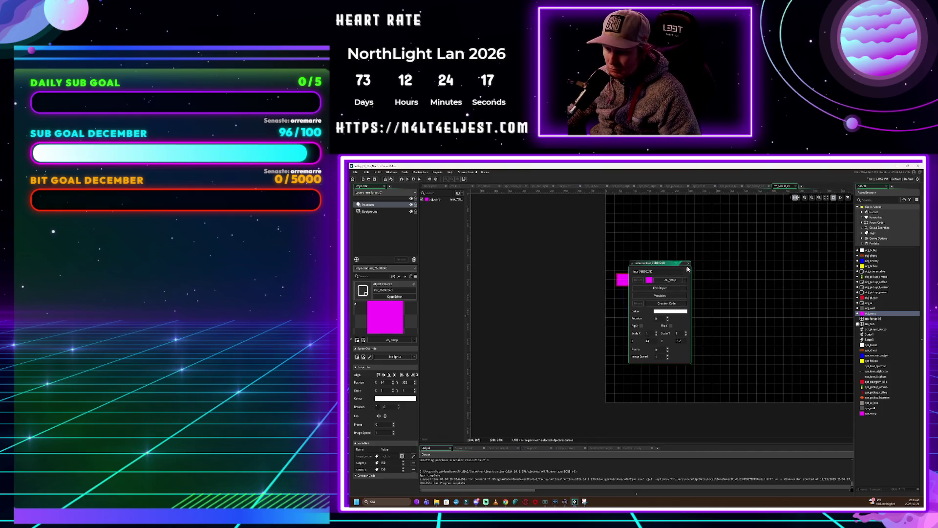
{"action": "left_click", "coordinate": [688, 268]}
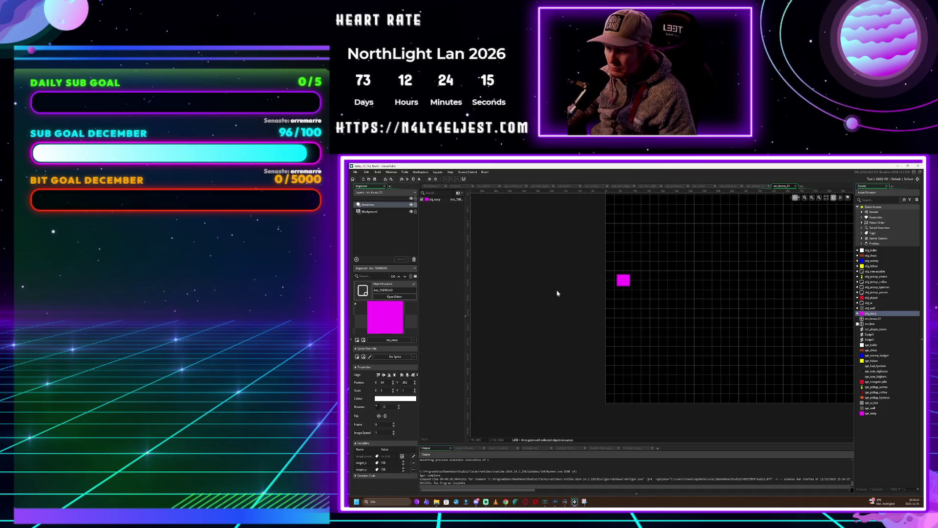
{"action": "scroll", "coordinate": [557, 293], "scroll_direction": "down", "scroll_amount": 3}
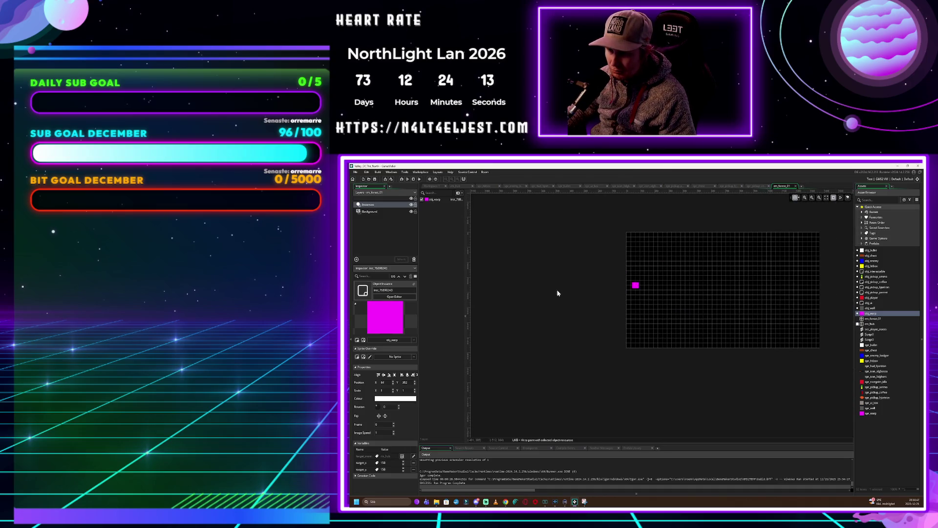
{"action": "scroll", "coordinate": [674, 281], "scroll_direction": "up", "scroll_amount": 3}
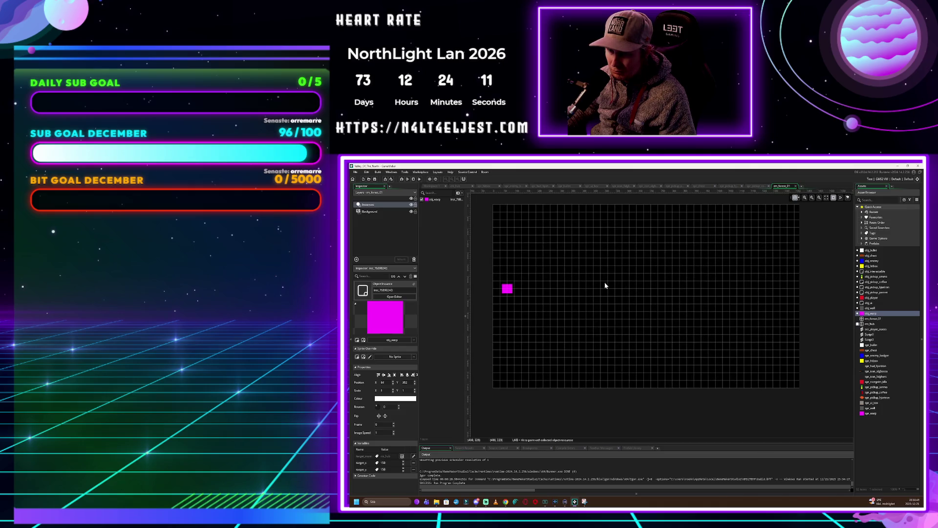
{"action": "scroll", "coordinate": [605, 282], "scroll_direction": "left", "scroll_amount": 2}
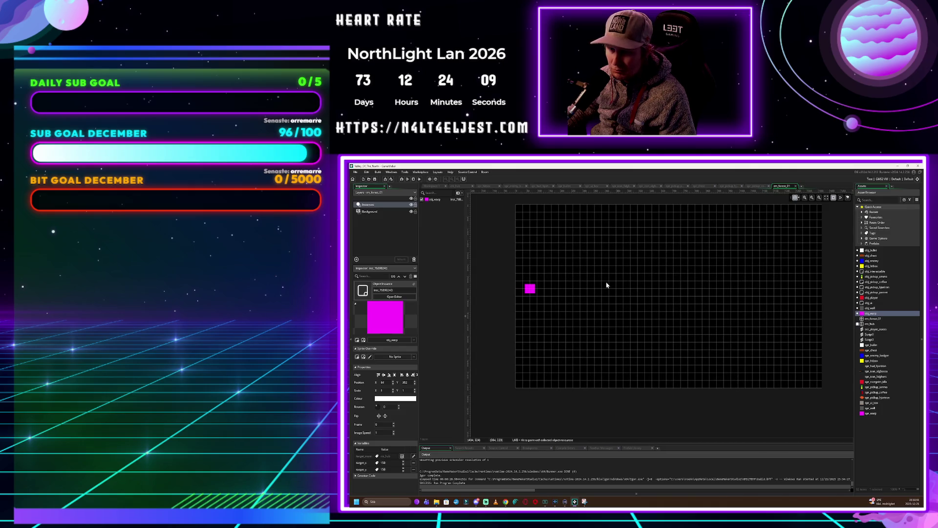